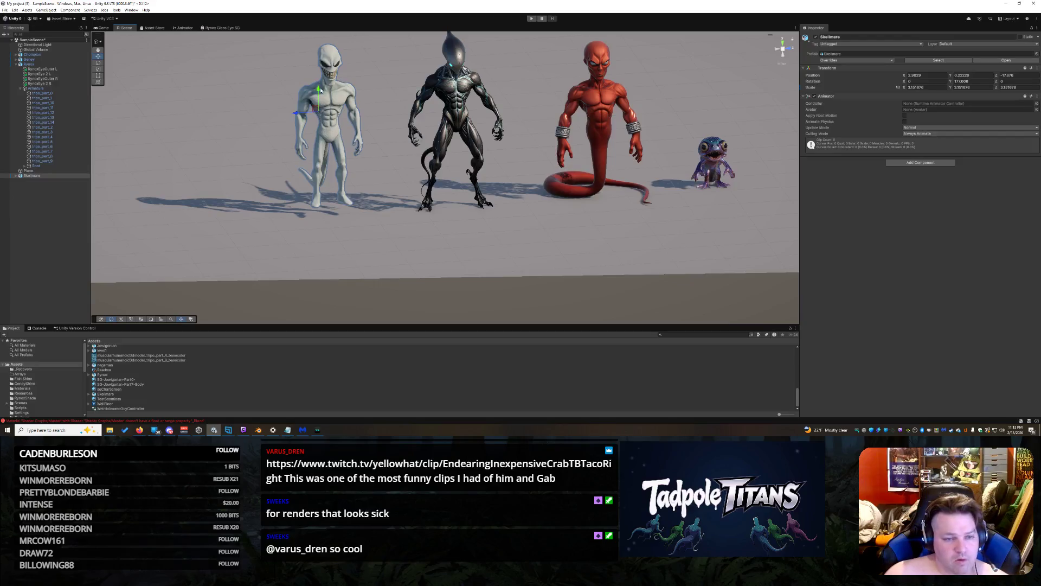
Select the grey plane and orbit the Scene view to a level front view of the characters
{"action": "left_click", "coordinate": [421, 236]}
{"action": "scroll", "coordinate": [526, 251], "scroll_direction": "down", "scroll_amount": 2}
{"action": "scroll", "coordinate": [590, 220], "scroll_direction": "up", "scroll_amount": 5}
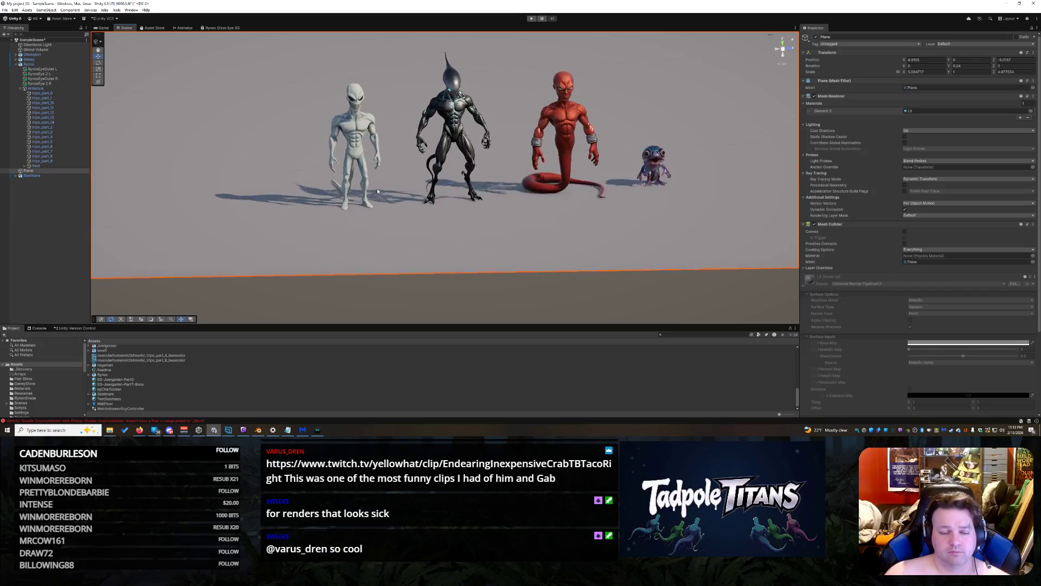
{"action": "scroll", "coordinate": [426, 189], "scroll_direction": "up", "scroll_amount": 8}
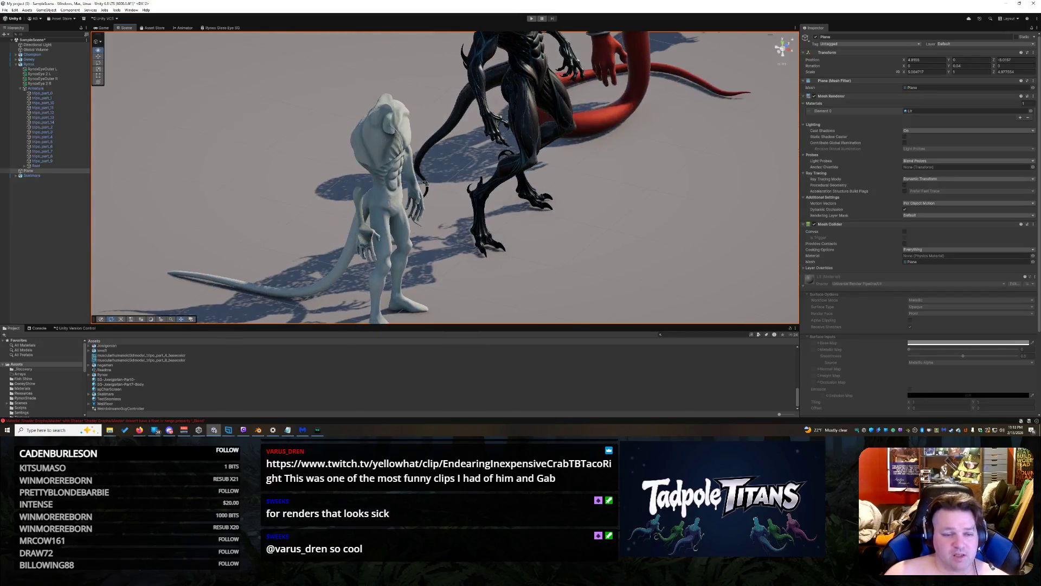
{"action": "mouse_move", "coordinate": [425, 184]}
{"action": "left_mouse_down"}
{"action": "mouse_move", "coordinate": [345, 189]}
{"action": "mouse_move", "coordinate": [418, 188]}
{"action": "left_mouse_up"}
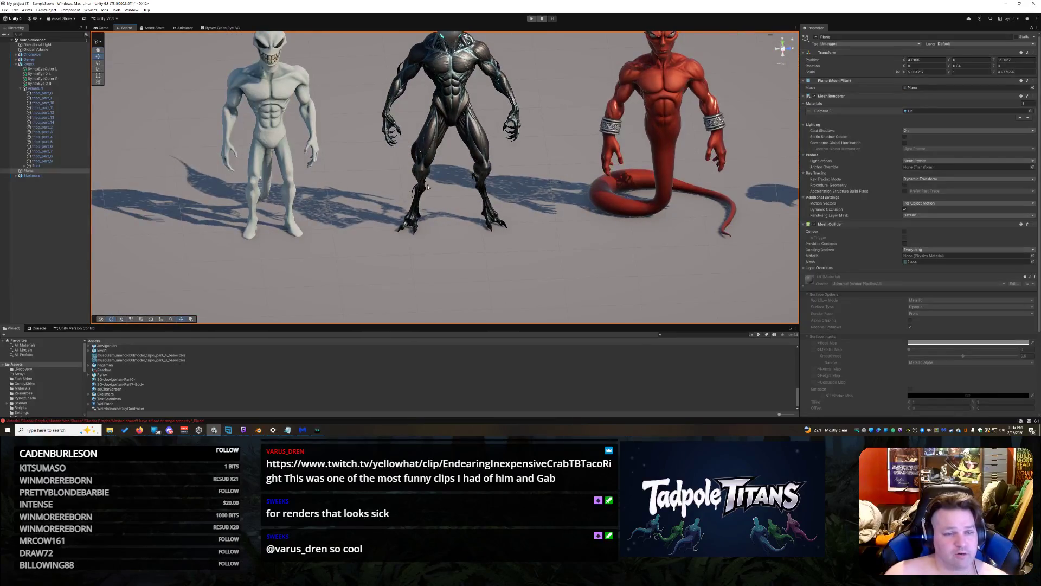
{"action": "scroll", "coordinate": [306, 149], "scroll_direction": "down", "scroll_amount": 10}
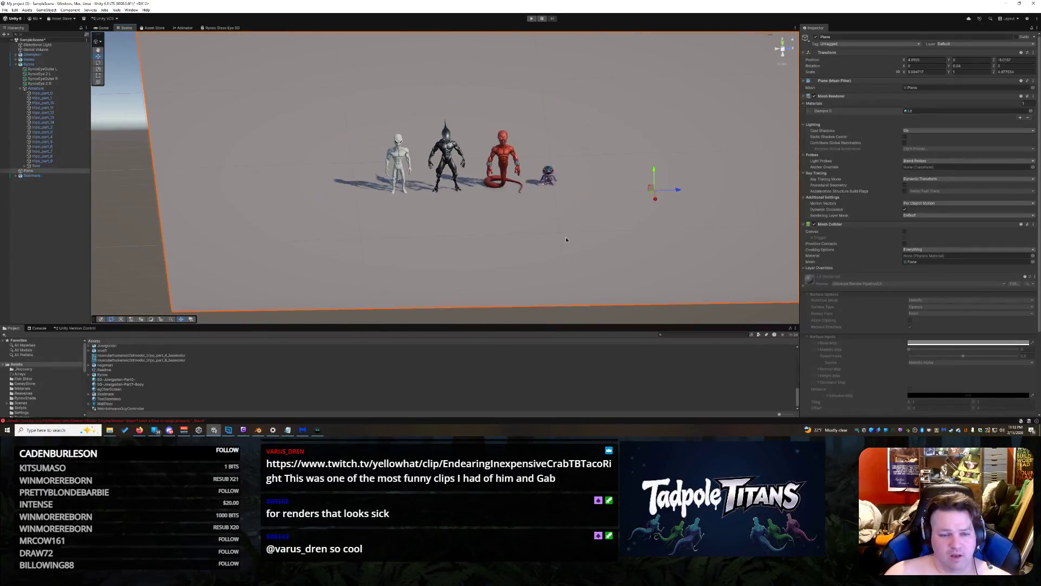
{"action": "mouse_move", "coordinate": [471, 239]}
{"action": "left_mouse_down"}
{"action": "mouse_move", "coordinate": [476, 217]}
{"action": "mouse_move", "coordinate": [482, 250]}
{"action": "mouse_move", "coordinate": [515, 211]}
{"action": "left_mouse_up"}
{"action": "scroll", "coordinate": [534, 194], "scroll_direction": "up", "scroll_amount": 5}
{"action": "scroll", "coordinate": [534, 194], "scroll_direction": "up", "scroll_amount": 2}
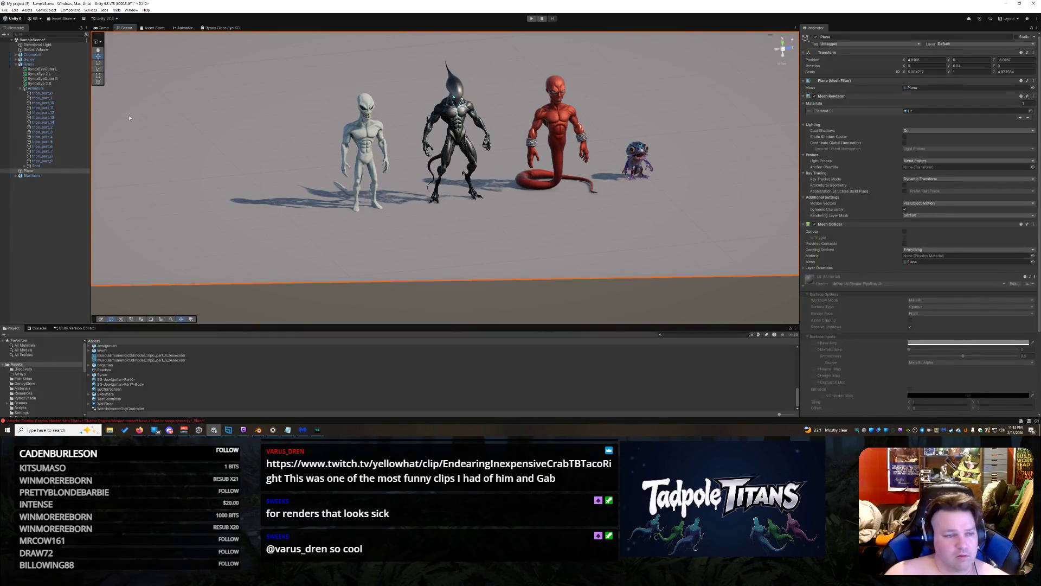
{"action": "scroll", "coordinate": [286, 136], "scroll_direction": "up", "scroll_amount": 6}
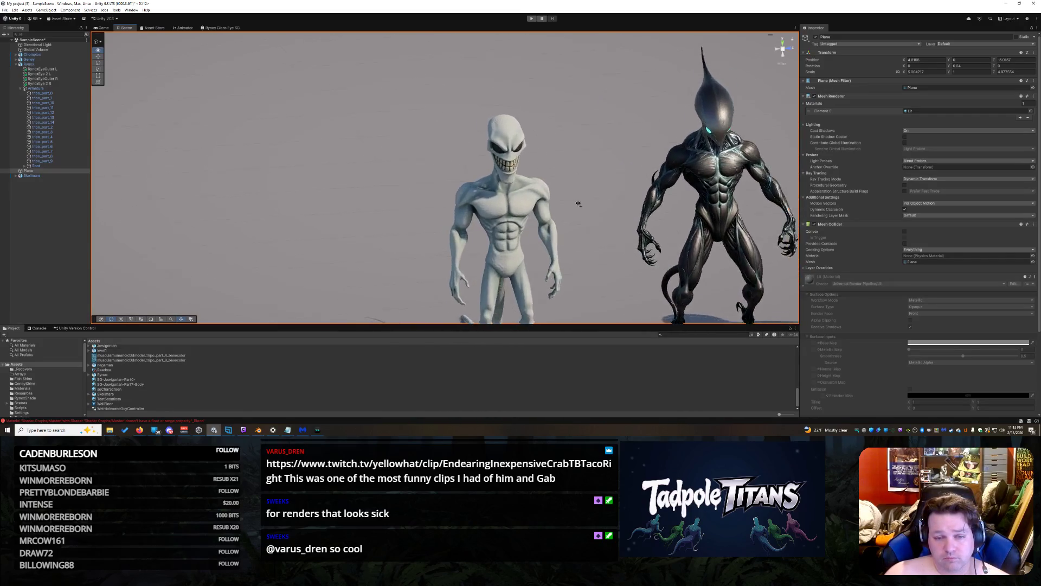
{"action": "mouse_move", "coordinate": [578, 204]}
{"action": "left_mouse_down"}
{"action": "mouse_move", "coordinate": [544, 193]}
{"action": "mouse_move", "coordinate": [547, 165]}
{"action": "mouse_move", "coordinate": [570, 169]}
{"action": "mouse_move", "coordinate": [523, 167]}
{"action": "mouse_move", "coordinate": [472, 88]}
{"action": "mouse_move", "coordinate": [480, 110]}
{"action": "left_mouse_up"}
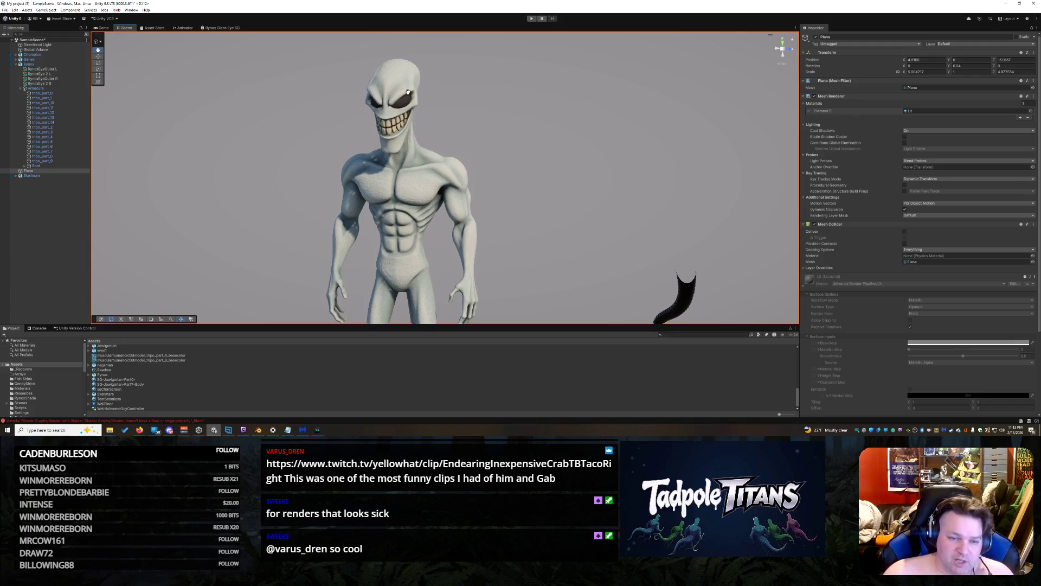
Frame the plane with F and orbit so the black creature is fully in view
{"action": "mouse_move", "coordinate": [481, 201]}
{"action": "left_mouse_down"}
{"action": "mouse_move", "coordinate": [603, 201]}
{"action": "mouse_move", "coordinate": [488, 193]}
{"action": "mouse_move", "coordinate": [480, 175]}
{"action": "mouse_move", "coordinate": [602, 141]}
{"action": "mouse_move", "coordinate": [574, 212]}
{"action": "left_mouse_up"}
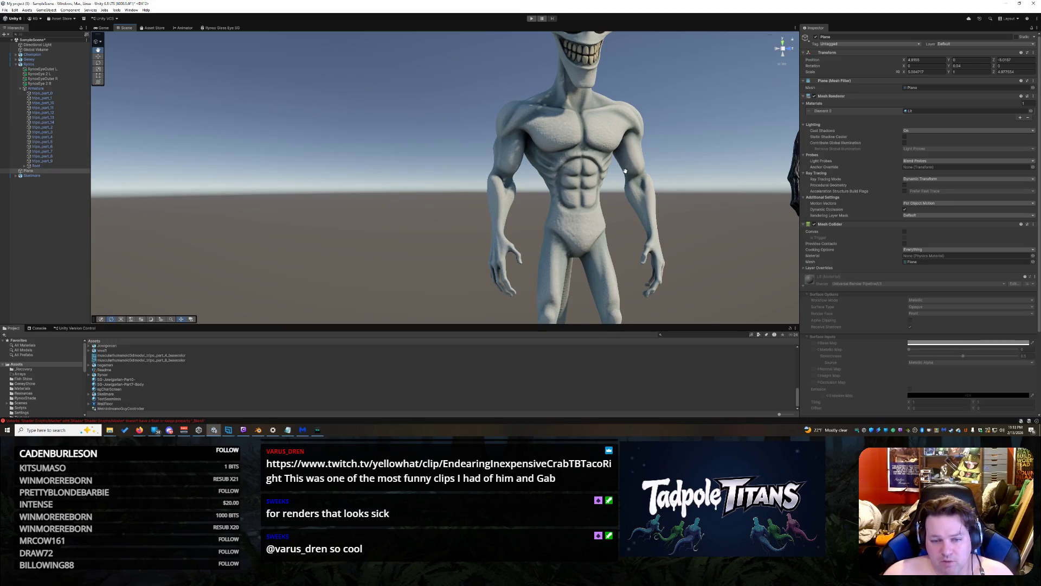
{"action": "key", "text": "f"}
{"action": "mouse_move", "coordinate": [534, 179]}
{"action": "left_mouse_down"}
{"action": "mouse_move", "coordinate": [436, 201]}
{"action": "mouse_move", "coordinate": [492, 156]}
{"action": "mouse_move", "coordinate": [515, 174]}
{"action": "mouse_move", "coordinate": [689, 222]}
{"action": "mouse_move", "coordinate": [499, 193]}
{"action": "left_mouse_up"}
{"action": "scroll", "coordinate": [498, 193], "scroll_direction": "up", "scroll_amount": 8}
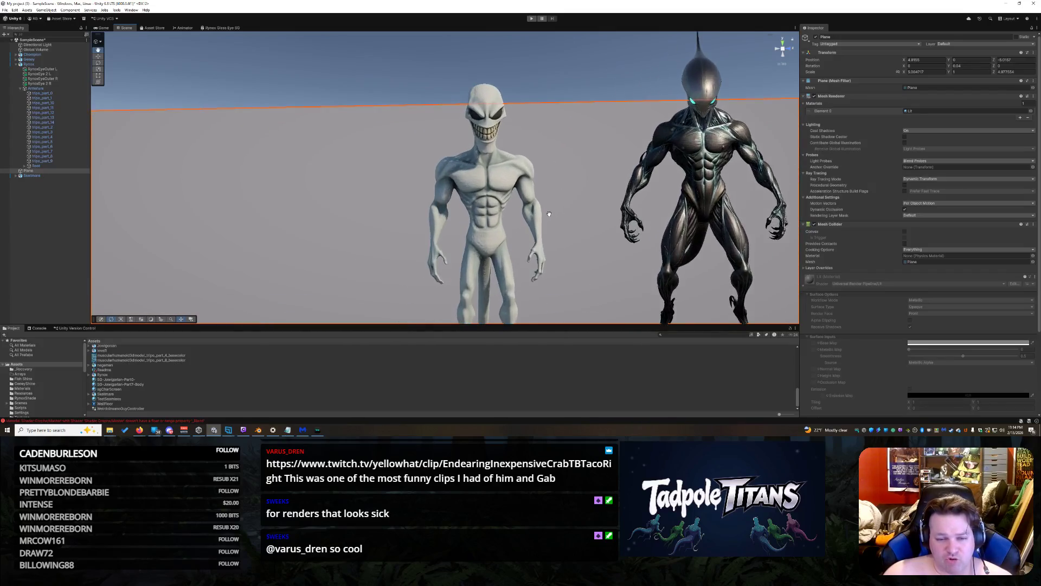
{"action": "scroll", "coordinate": [549, 214], "scroll_direction": "up", "scroll_amount": 2}
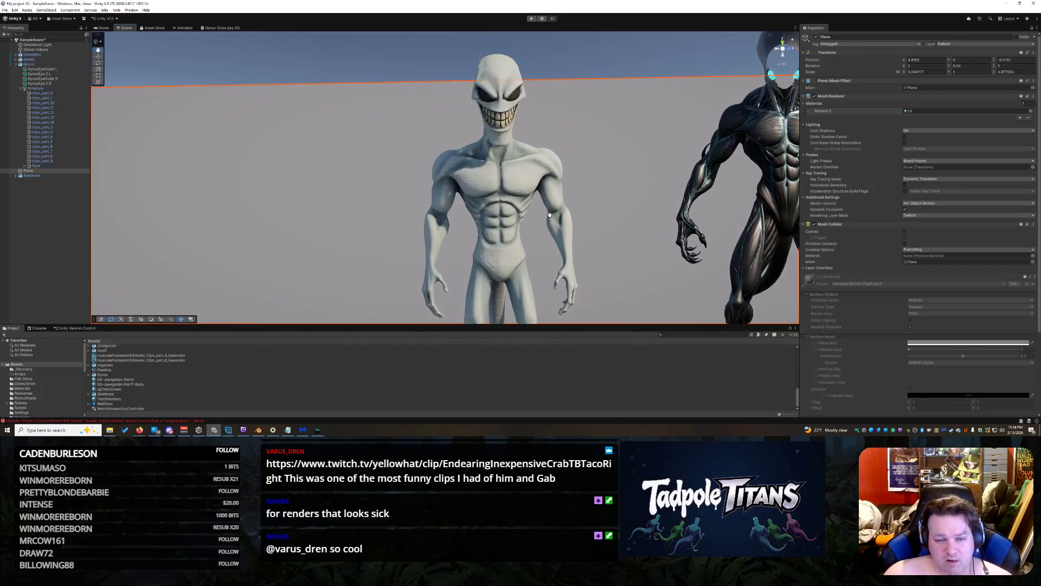
{"action": "left_click_drag", "start_coordinate": [593, 183], "coordinate": [464, 175]}
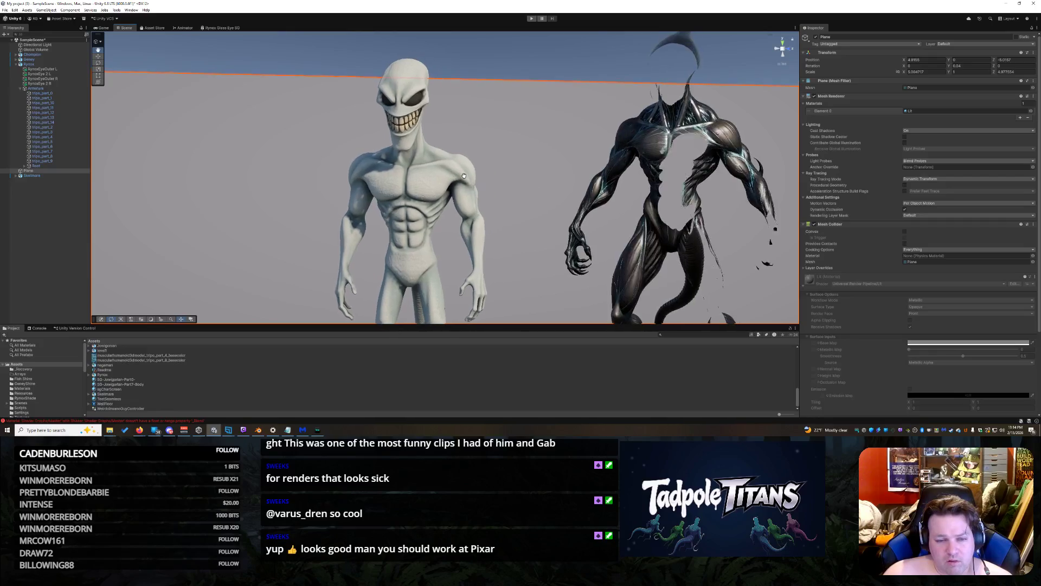
{"action": "scroll", "coordinate": [510, 182], "scroll_direction": "down", "scroll_amount": 5}
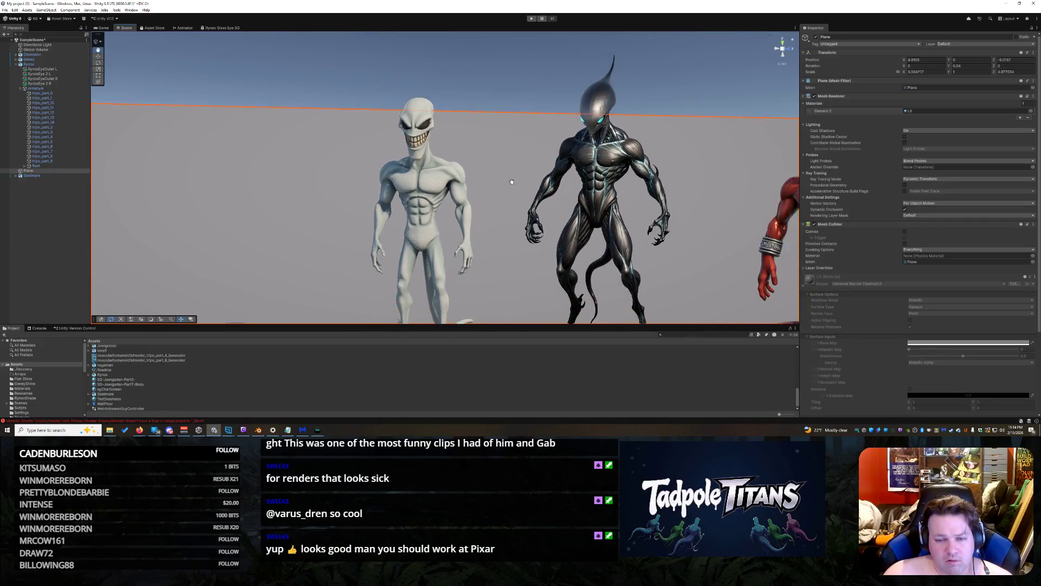
{"action": "scroll", "coordinate": [512, 186], "scroll_direction": "down", "scroll_amount": 5}
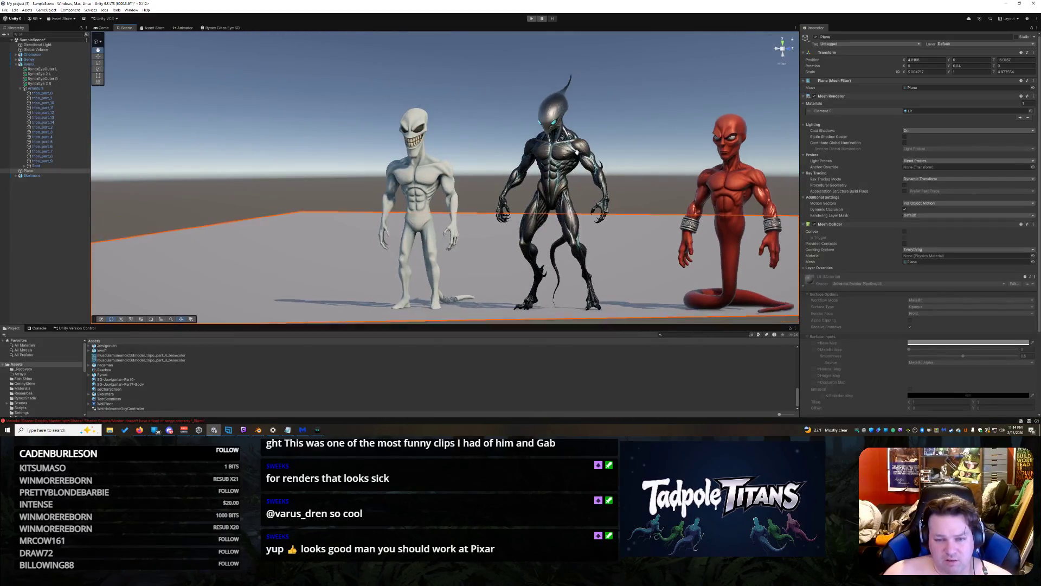
Orbit round the alien lineup from a side view back to a close front view
{"action": "left_click_drag", "start_coordinate": [509, 160], "coordinate": [743, 224]}
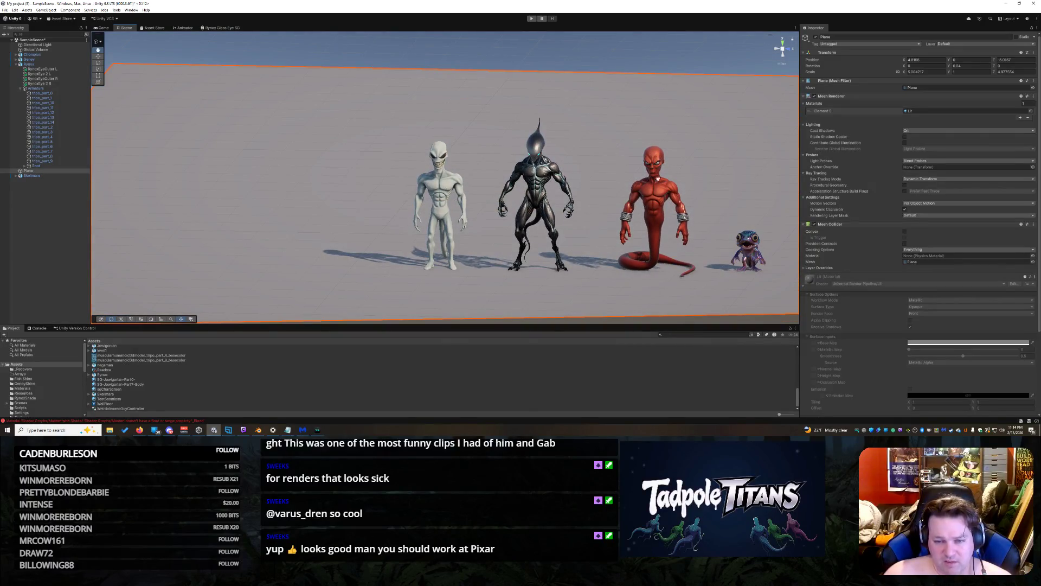
{"action": "mouse_move", "coordinate": [767, 258]}
{"action": "left_mouse_down"}
{"action": "mouse_move", "coordinate": [653, 262]}
{"action": "mouse_move", "coordinate": [554, 179]}
{"action": "mouse_move", "coordinate": [634, 177]}
{"action": "left_mouse_up"}
{"action": "left_click_drag", "start_coordinate": [543, 139], "coordinate": [565, 143]}
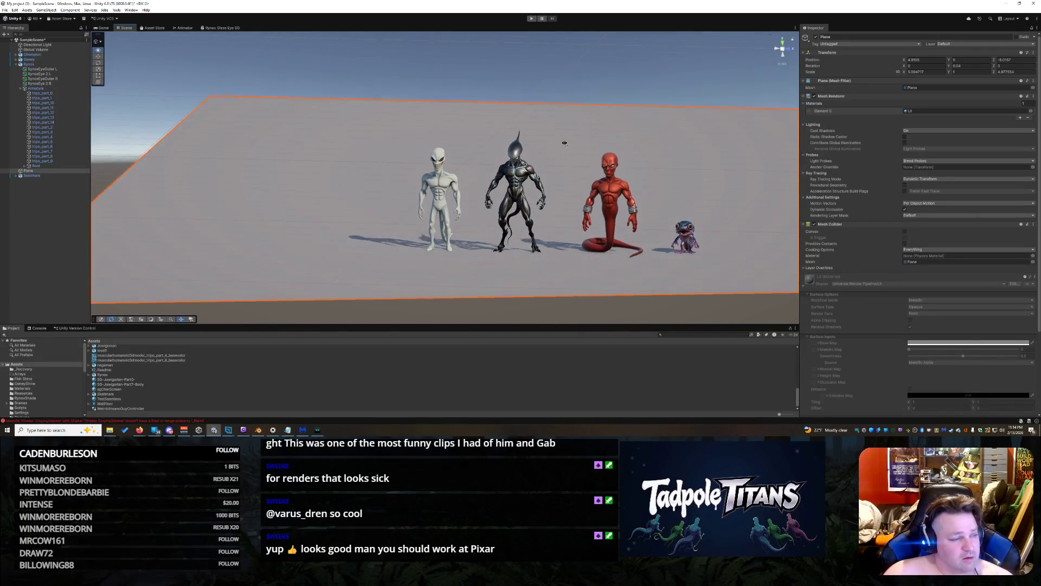
{"action": "scroll", "coordinate": [565, 143], "scroll_direction": "up", "scroll_amount": 10}
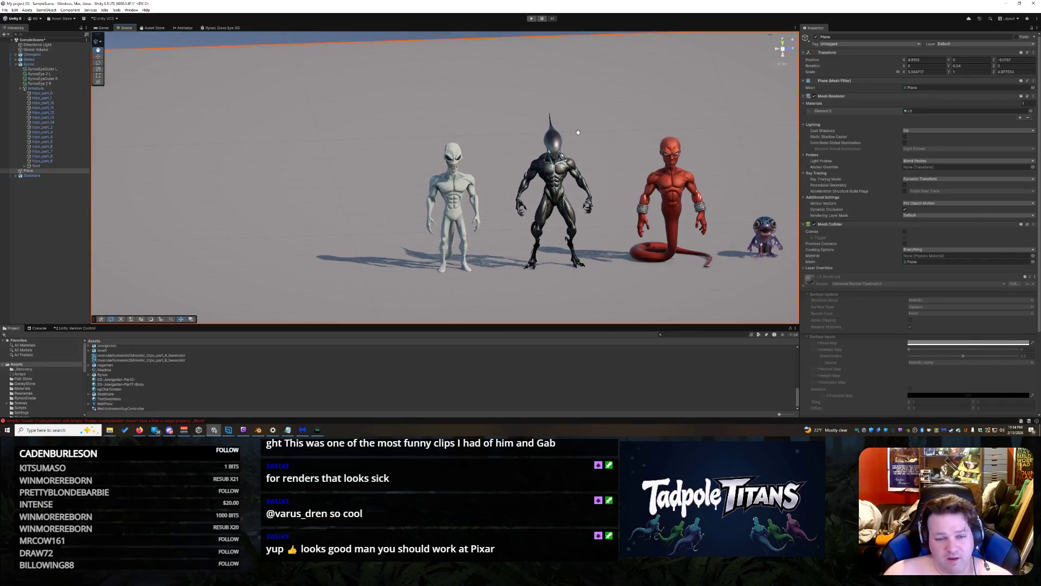
{"action": "mouse_move", "coordinate": [571, 133]}
{"action": "left_mouse_down"}
{"action": "mouse_move", "coordinate": [512, 110]}
{"action": "mouse_move", "coordinate": [490, 120]}
{"action": "left_mouse_up"}
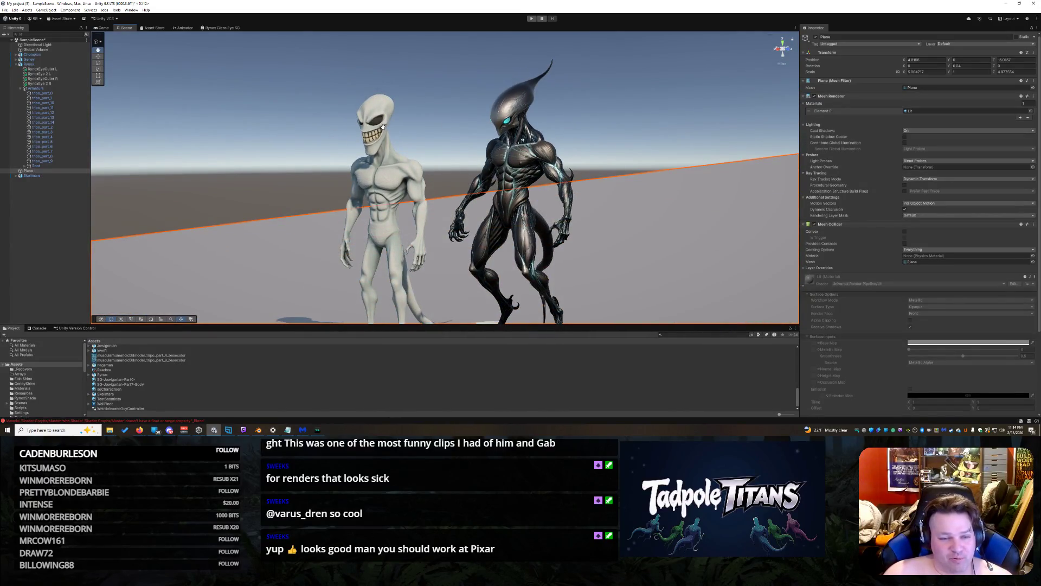
{"action": "left_click_drag", "start_coordinate": [375, 126], "coordinate": [509, 111]}
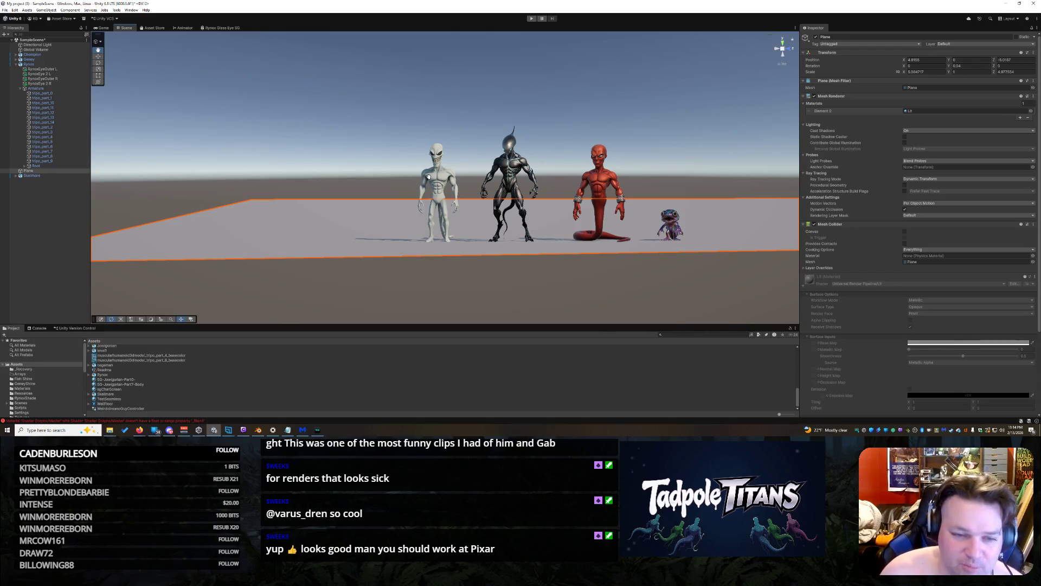
{"action": "scroll", "coordinate": [488, 122], "scroll_direction": "up", "scroll_amount": 6}
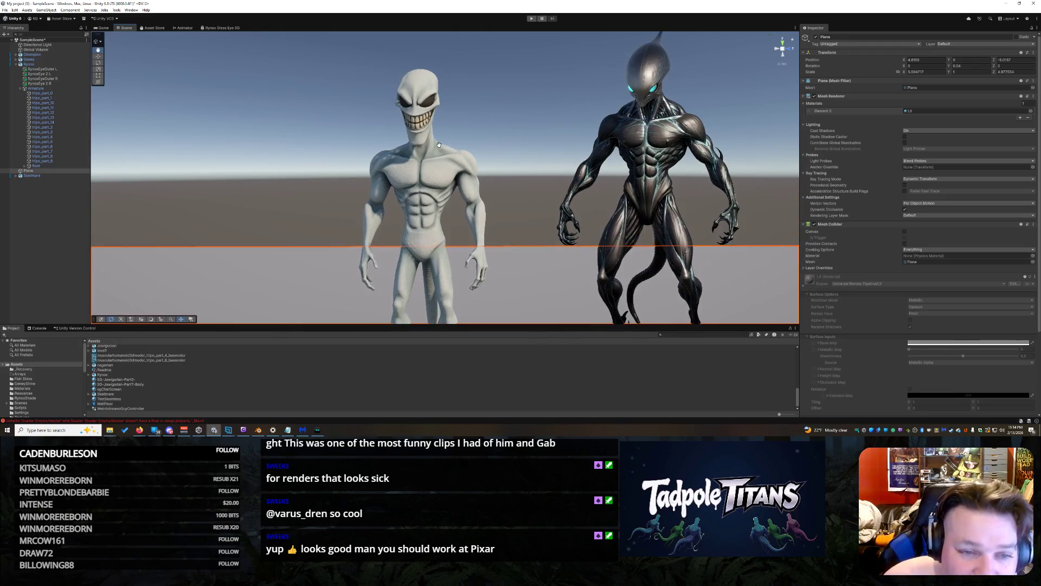
{"action": "mouse_move", "coordinate": [439, 145]}
{"action": "left_mouse_down"}
{"action": "mouse_move", "coordinate": [521, 177]}
{"action": "mouse_move", "coordinate": [431, 242]}
{"action": "mouse_move", "coordinate": [439, 253]}
{"action": "mouse_move", "coordinate": [544, 256]}
{"action": "mouse_move", "coordinate": [525, 207]}
{"action": "mouse_move", "coordinate": [548, 230]}
{"action": "mouse_move", "coordinate": [605, 248]}
{"action": "left_mouse_up"}
{"action": "scroll", "coordinate": [525, 207], "scroll_direction": "down", "scroll_amount": 5}
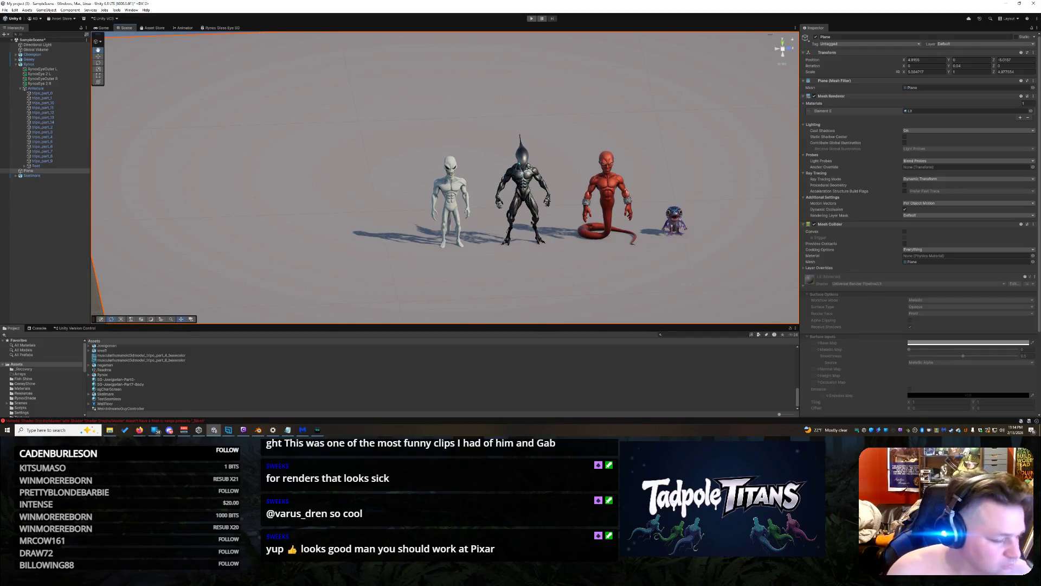
Check the Grok Imagine spaceship and Tripo rigged-alien pages, then move the browser aside
{"action": "left_click", "coordinate": [140, 430]}
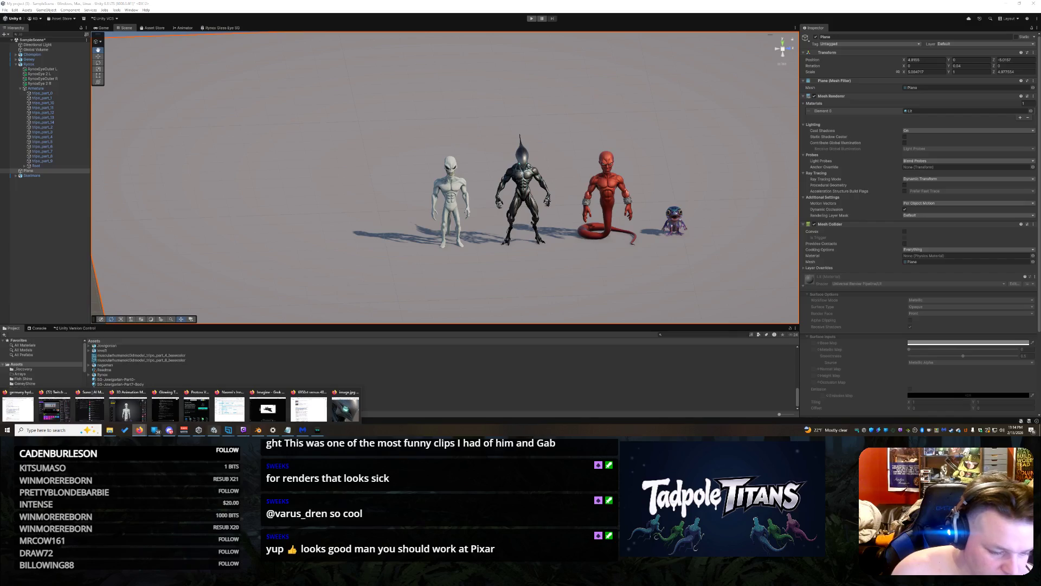
{"action": "left_click", "coordinate": [267, 407]}
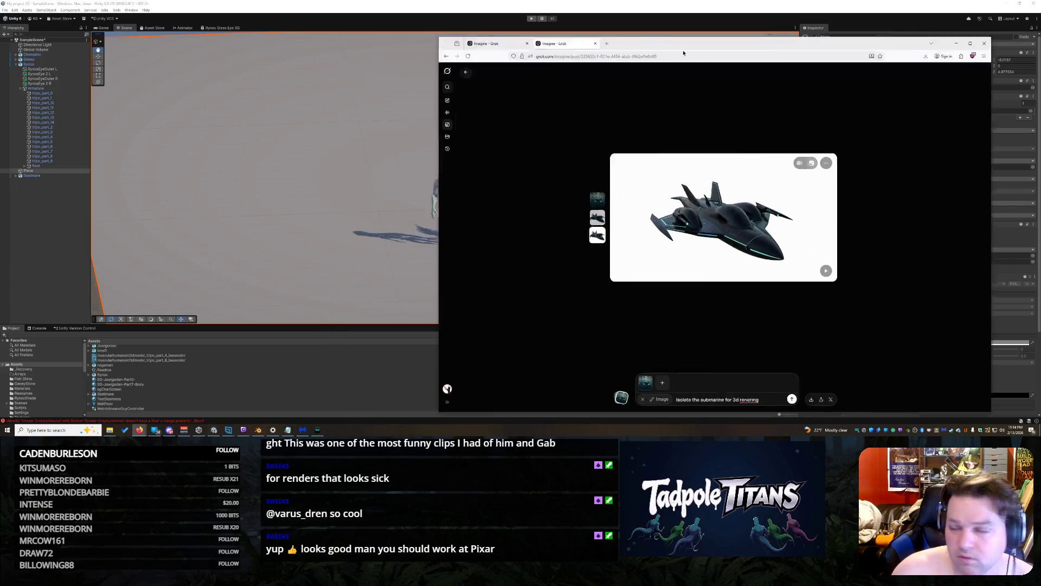
{"action": "key", "text": "alt+Tab"}
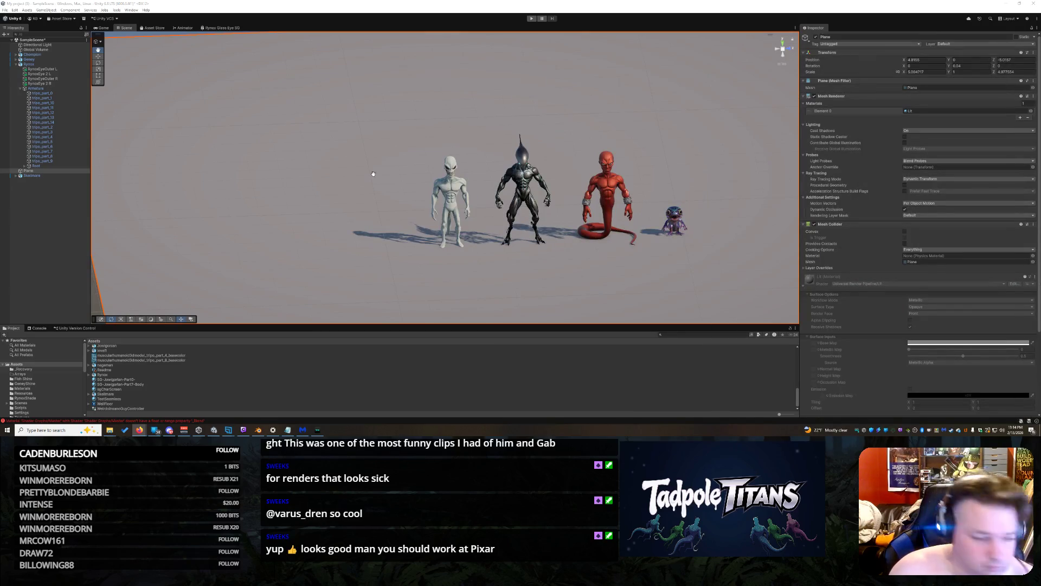
{"action": "mouse_move", "coordinate": [147, 433]}
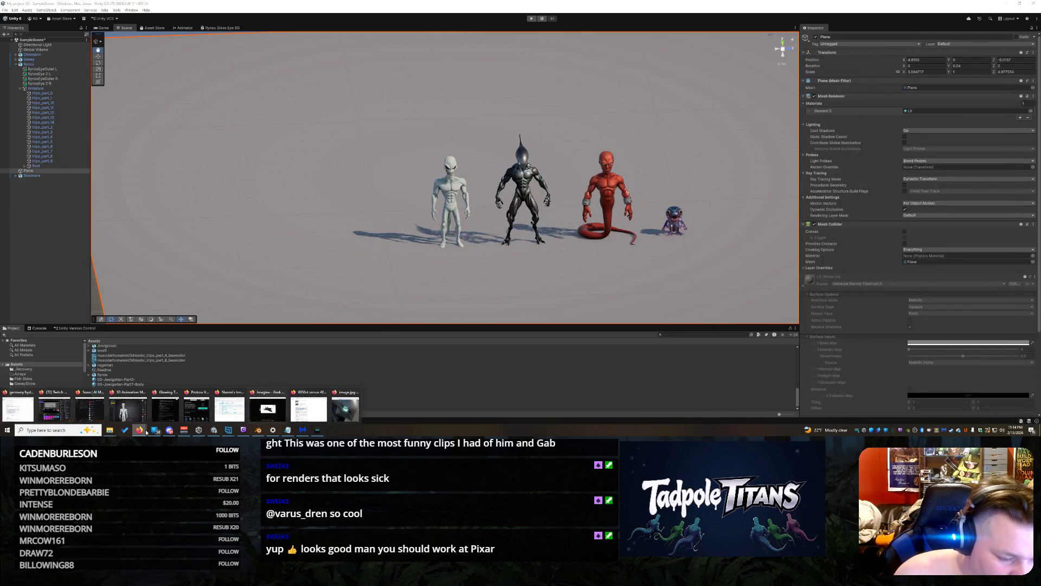
{"action": "left_click", "coordinate": [127, 408]}
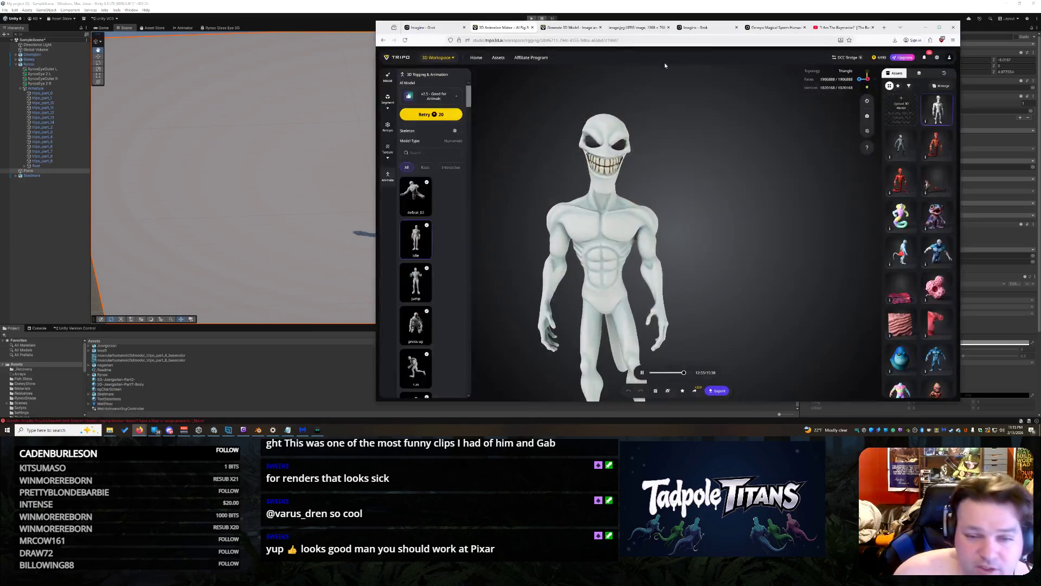
{"action": "left_click", "coordinate": [925, 27]}
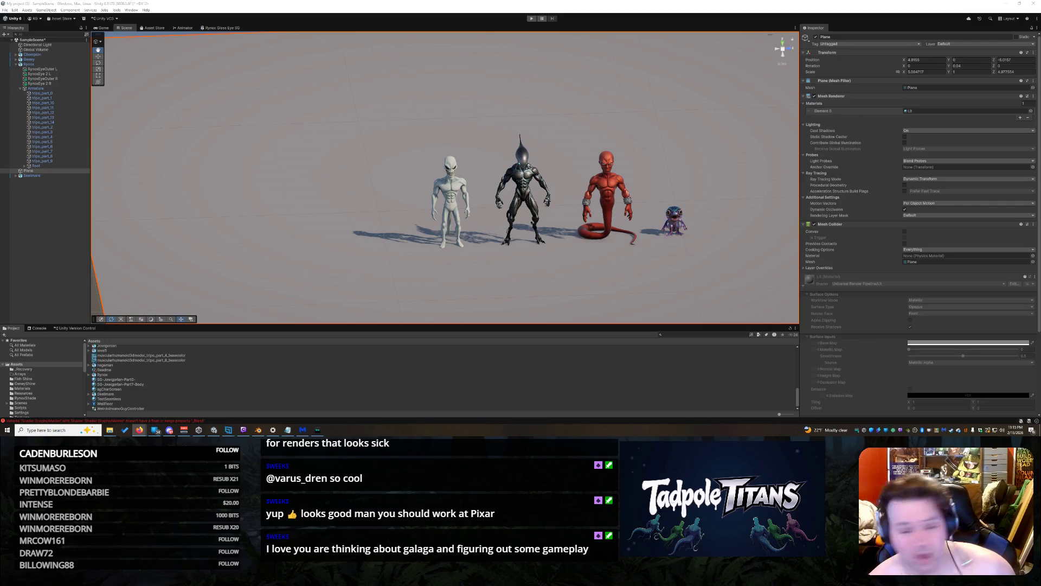
{"action": "left_click_drag", "start_coordinate": [1040, 29], "coordinate": [388, 28]}
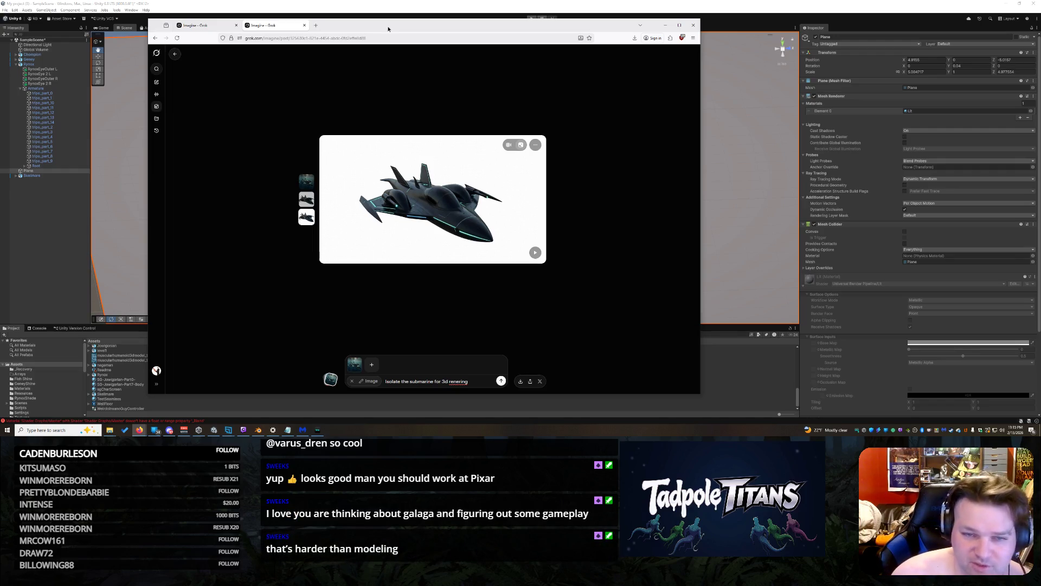
{"action": "key", "text": "super+shift+Right"}
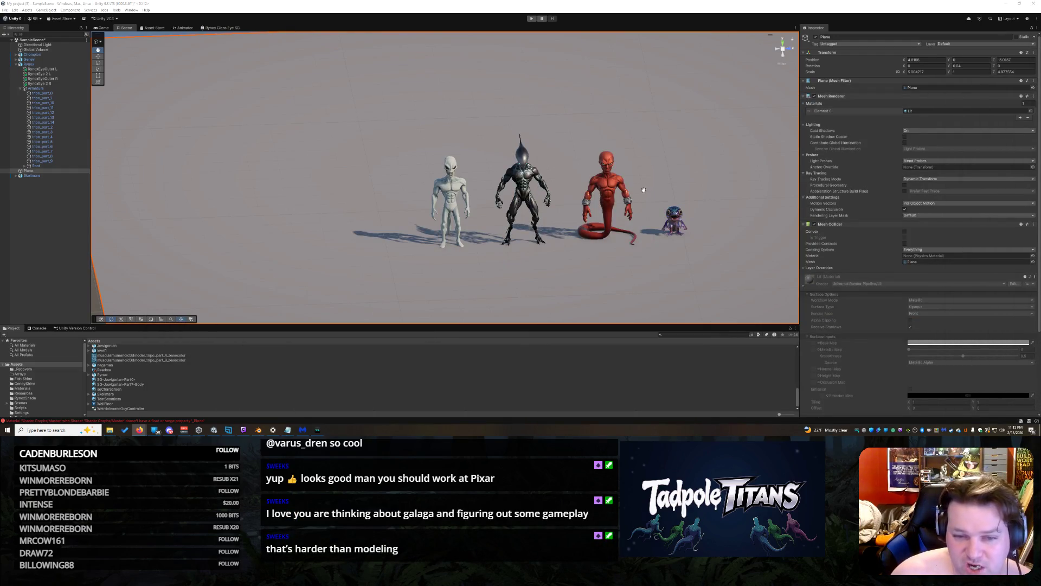
Orbit the four characters from the front round to behind, then switch to the Grok video
{"action": "mouse_move", "coordinate": [670, 251]}
{"action": "left_mouse_down"}
{"action": "mouse_move", "coordinate": [595, 205]}
{"action": "mouse_move", "coordinate": [565, 239]}
{"action": "mouse_move", "coordinate": [650, 232]}
{"action": "mouse_move", "coordinate": [534, 187]}
{"action": "left_mouse_up"}
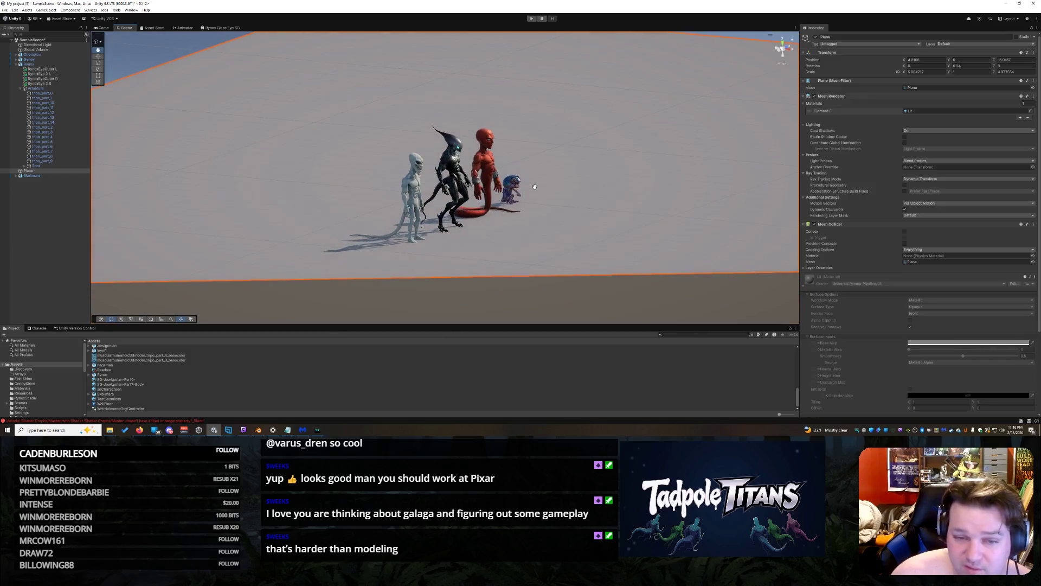
{"action": "scroll", "coordinate": [534, 187], "scroll_direction": "up", "scroll_amount": 10}
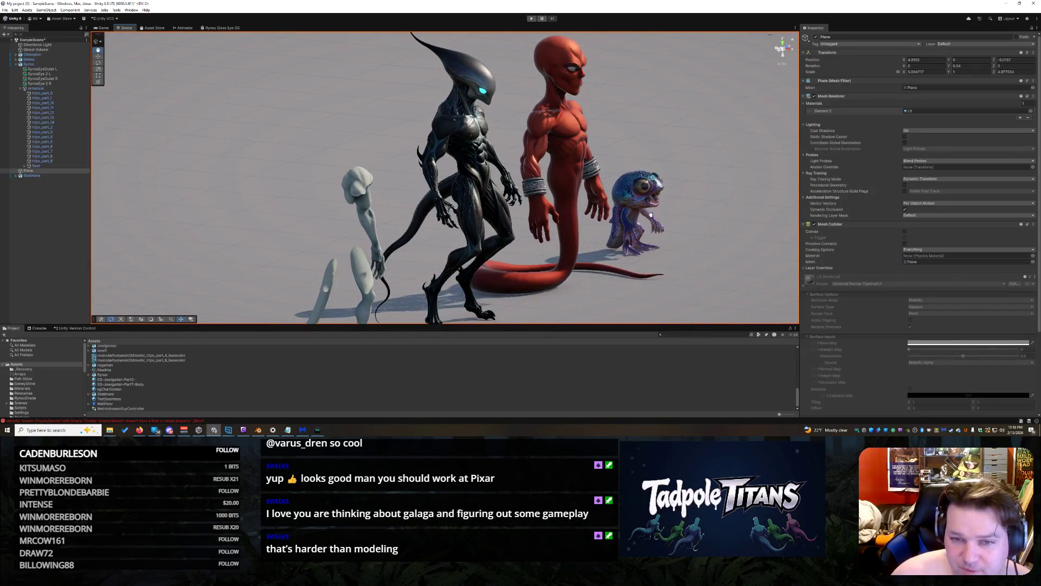
{"action": "scroll", "coordinate": [697, 237], "scroll_direction": "down", "scroll_amount": 5}
{"action": "left_click_drag", "start_coordinate": [681, 237], "coordinate": [602, 246]}
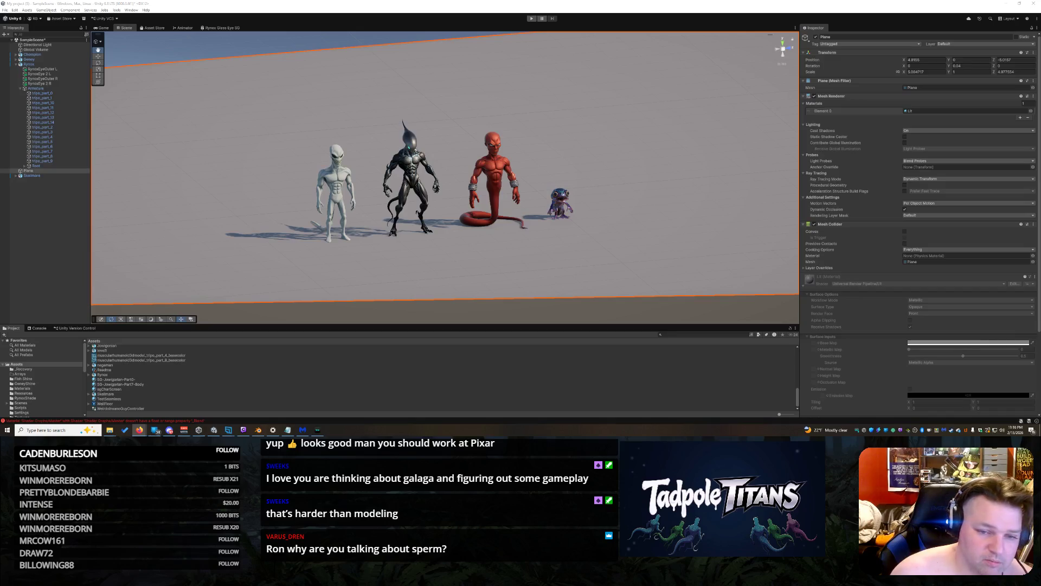
{"action": "scroll", "coordinate": [596, 197], "scroll_direction": "up", "scroll_amount": 3}
{"action": "mouse_move", "coordinate": [616, 191]}
{"action": "left_mouse_down"}
{"action": "mouse_move", "coordinate": [329, 186]}
{"action": "mouse_move", "coordinate": [612, 187]}
{"action": "mouse_move", "coordinate": [595, 172]}
{"action": "left_mouse_up"}
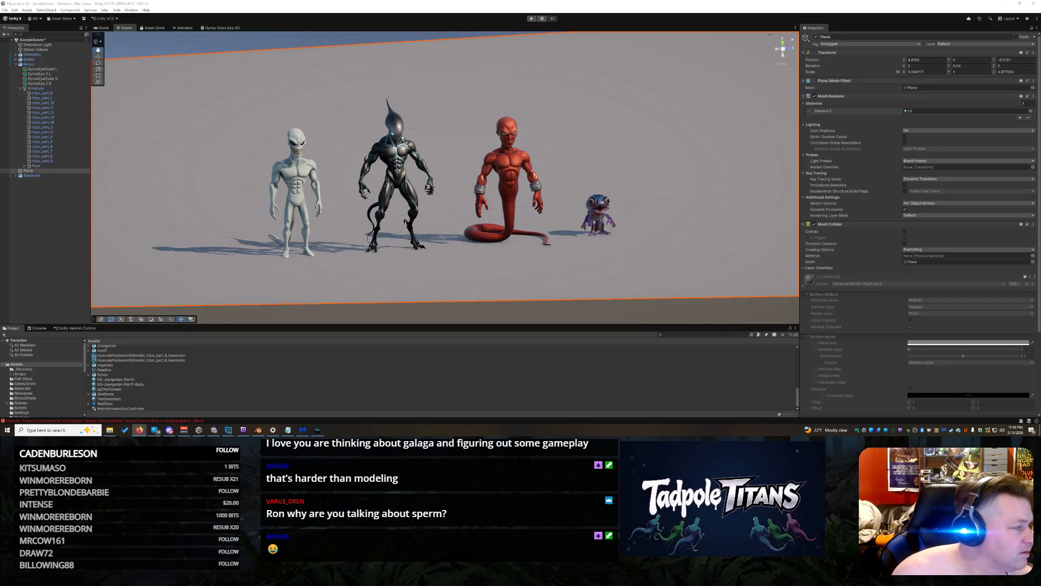
{"action": "key", "text": "alt+Tab"}
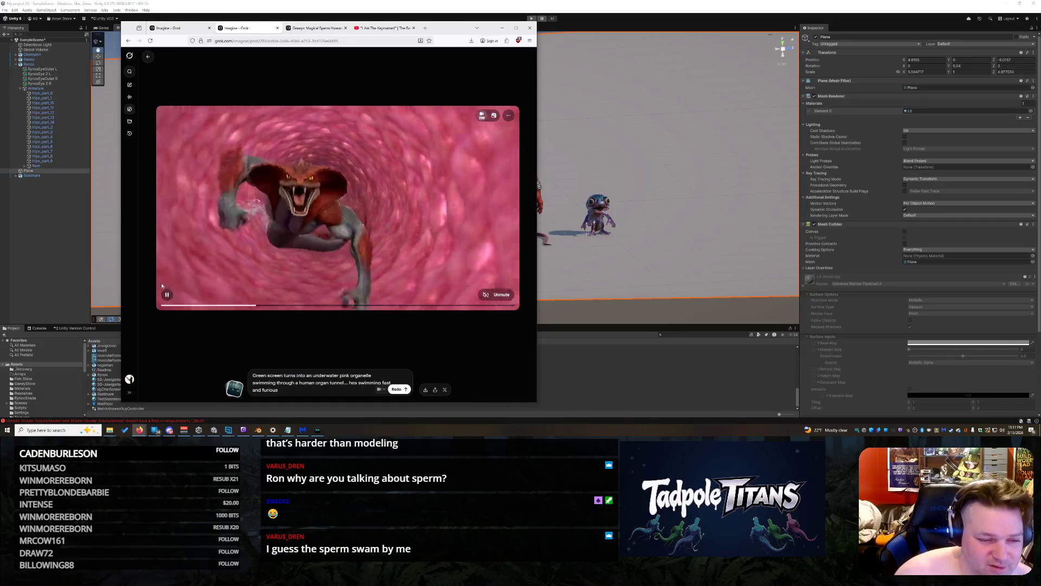
Pause the Grok creature video and minimize its browser window
{"action": "left_click", "coordinate": [167, 296]}
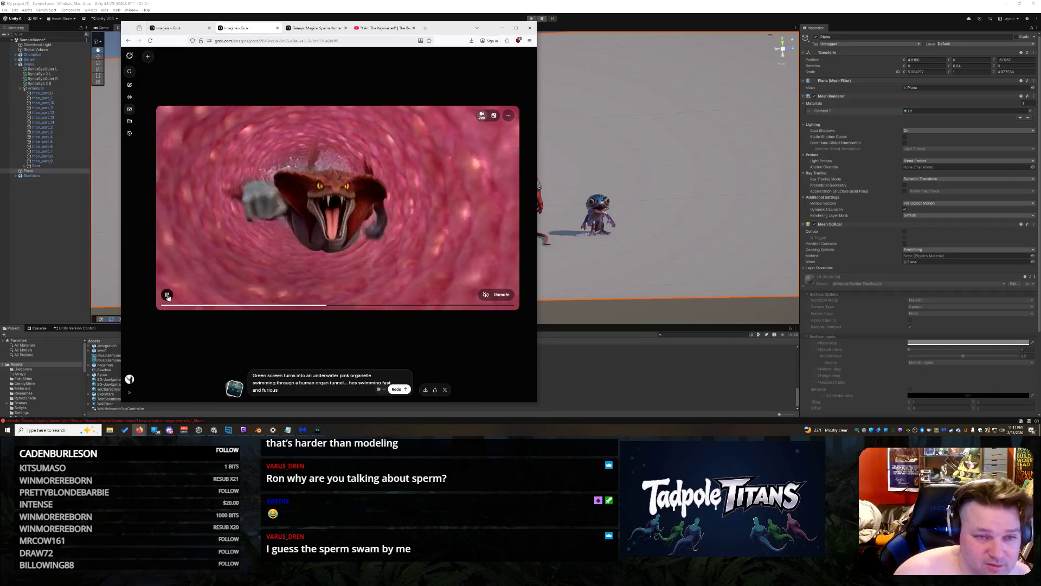
{"action": "left_click", "coordinate": [502, 28]}
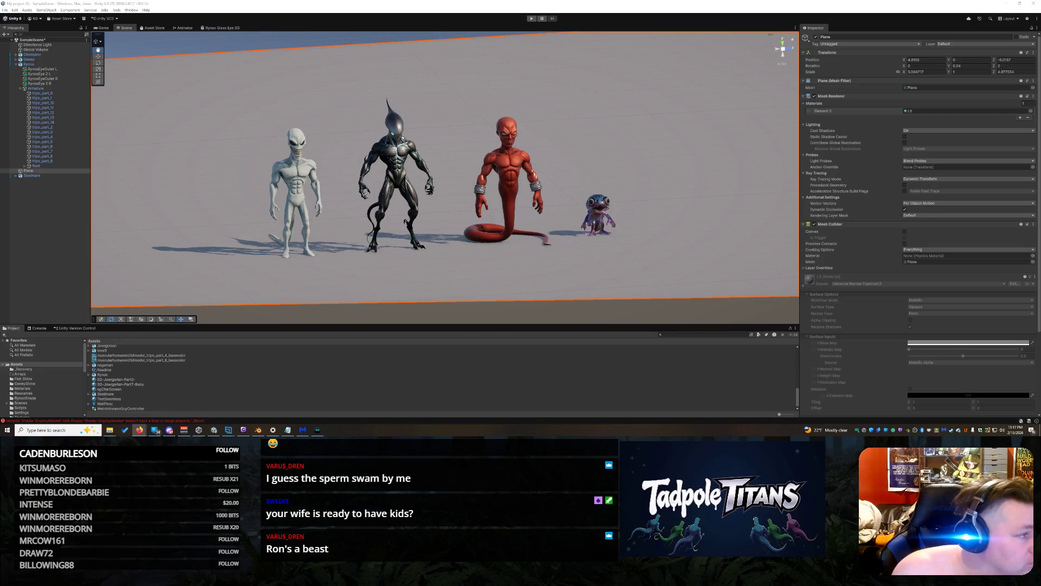
Bring up the Tripo workspace and orbit the grey jet from a three-quarter view to its tail underside
{"action": "left_click", "coordinate": [139, 429]}
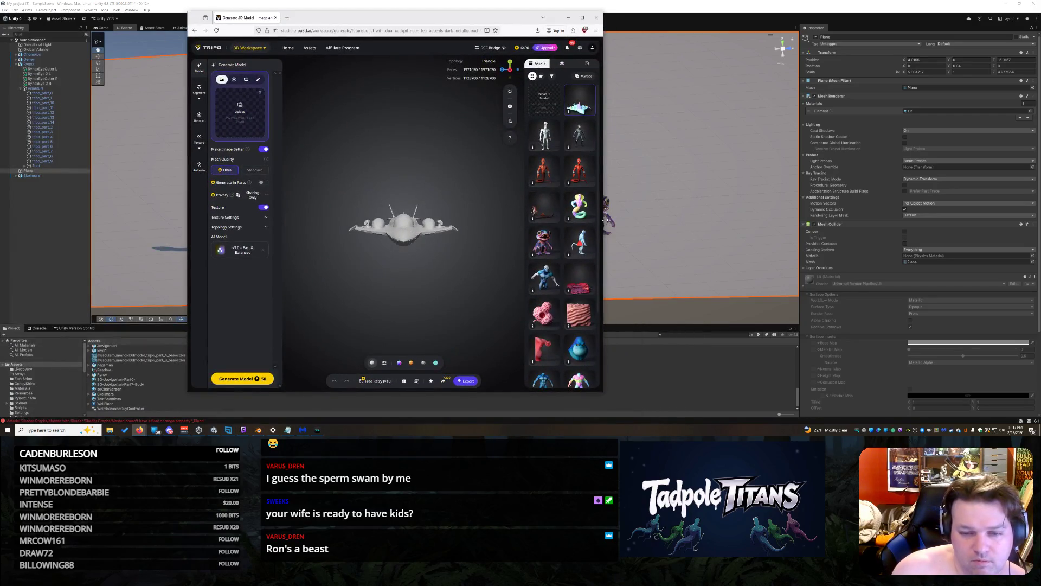
{"action": "mouse_move", "coordinate": [532, 251]}
{"action": "left_mouse_down"}
{"action": "mouse_move", "coordinate": [505, 291]}
{"action": "mouse_move", "coordinate": [516, 249]}
{"action": "mouse_move", "coordinate": [467, 260]}
{"action": "left_mouse_up"}
{"action": "scroll", "coordinate": [498, 291], "scroll_direction": "up", "scroll_amount": 5}
{"action": "scroll", "coordinate": [466, 261], "scroll_direction": "down", "scroll_amount": 3}
{"action": "mouse_move", "coordinate": [245, 243]}
{"action": "left_mouse_down"}
{"action": "mouse_move", "coordinate": [227, 206]}
{"action": "mouse_move", "coordinate": [593, 190]}
{"action": "mouse_move", "coordinate": [534, 233]}
{"action": "mouse_move", "coordinate": [525, 298]}
{"action": "mouse_move", "coordinate": [521, 260]}
{"action": "mouse_move", "coordinate": [532, 246]}
{"action": "mouse_move", "coordinate": [462, 263]}
{"action": "left_mouse_up"}
{"action": "scroll", "coordinate": [596, 185], "scroll_direction": "up", "scroll_amount": 5}
{"action": "scroll", "coordinate": [525, 297], "scroll_direction": "down", "scroll_amount": 5}
{"action": "scroll", "coordinate": [523, 249], "scroll_direction": "up", "scroll_amount": 3}
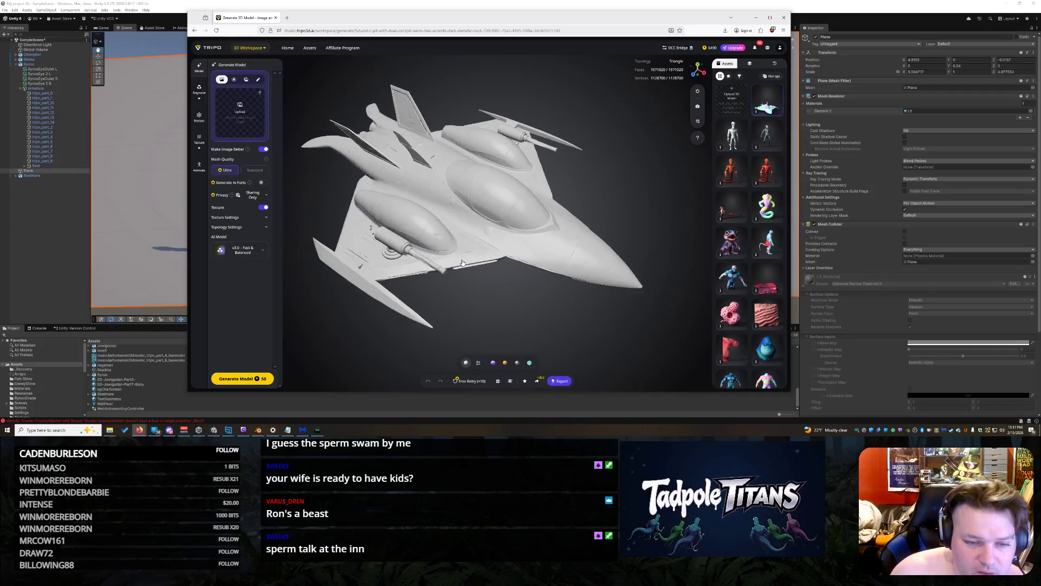
{"action": "scroll", "coordinate": [462, 263], "scroll_direction": "up", "scroll_amount": 5}
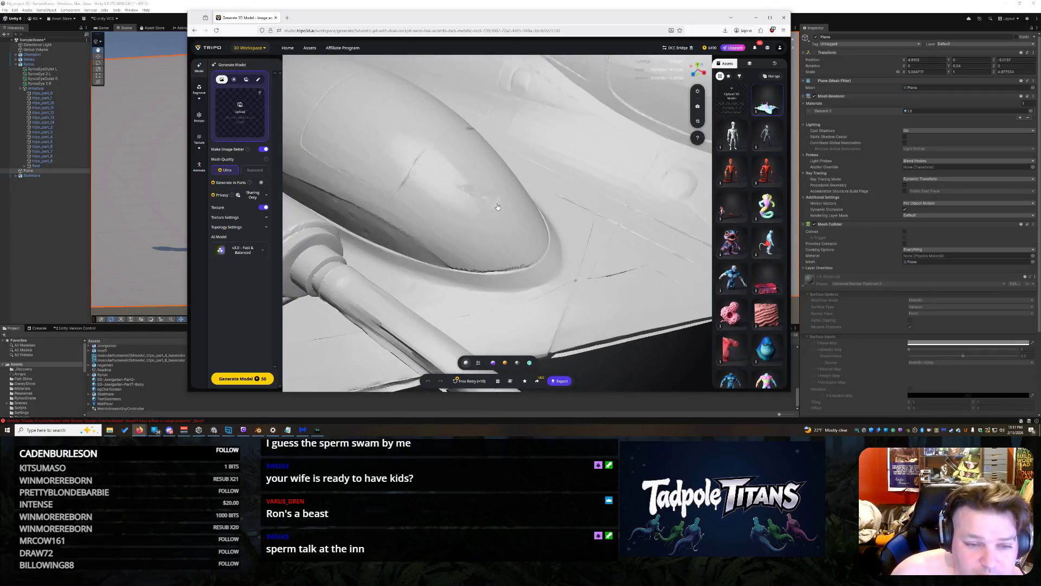
Orbit and zoom across the jet's wing surface, engine pod and canopies
{"action": "mouse_move", "coordinate": [506, 216]}
{"action": "left_mouse_down"}
{"action": "mouse_move", "coordinate": [574, 265]}
{"action": "mouse_move", "coordinate": [428, 152]}
{"action": "left_mouse_up"}
{"action": "scroll", "coordinate": [488, 223], "scroll_direction": "down", "scroll_amount": 5}
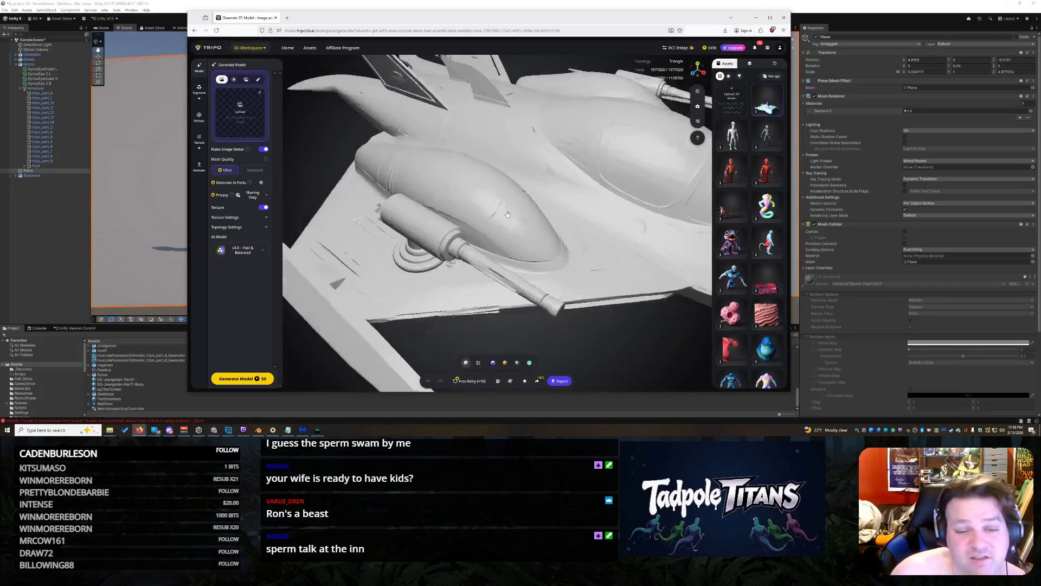
{"action": "left_click_drag", "start_coordinate": [504, 217], "coordinate": [480, 205]}
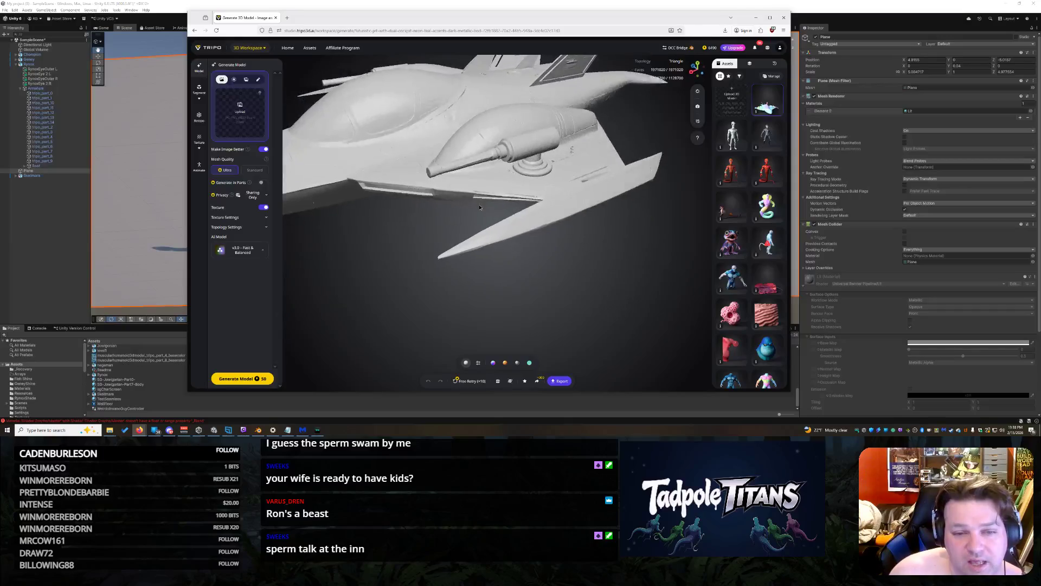
{"action": "scroll", "coordinate": [526, 210], "scroll_direction": "up", "scroll_amount": 10}
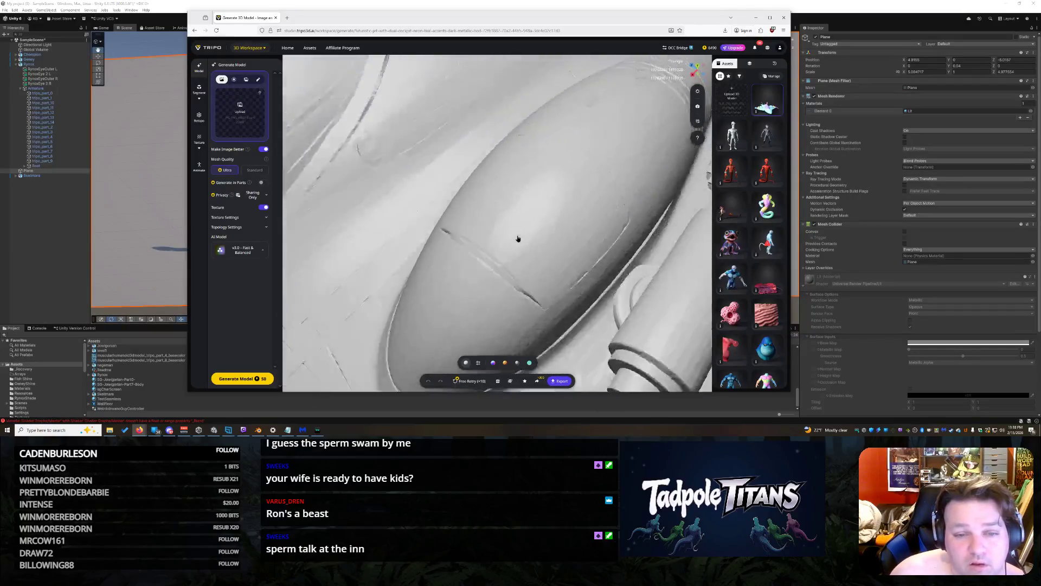
{"action": "scroll", "coordinate": [530, 236], "scroll_direction": "down", "scroll_amount": 8}
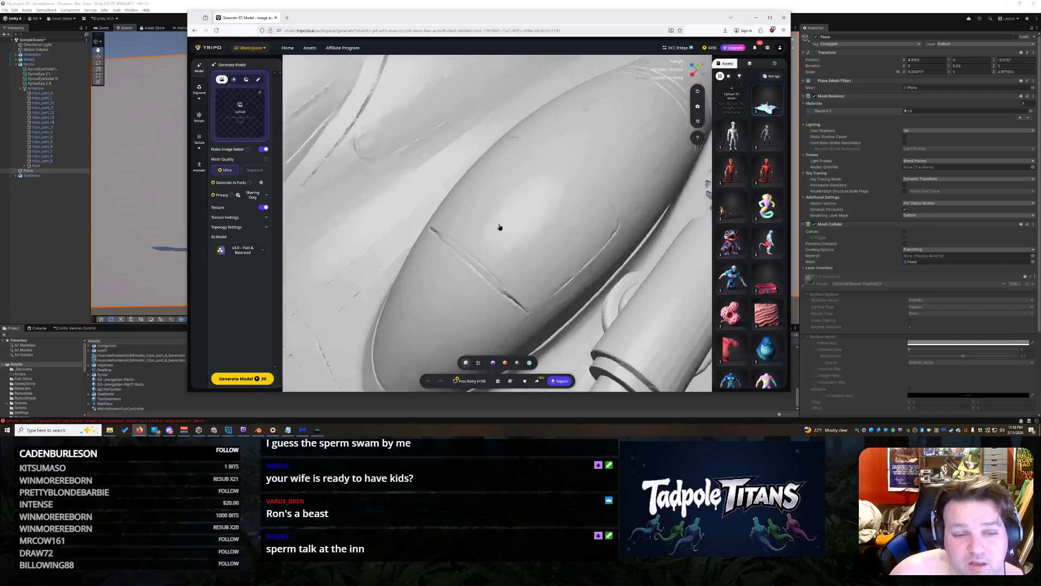
{"action": "scroll", "coordinate": [544, 213], "scroll_direction": "up", "scroll_amount": 5}
{"action": "scroll", "coordinate": [521, 210], "scroll_direction": "down", "scroll_amount": 6}
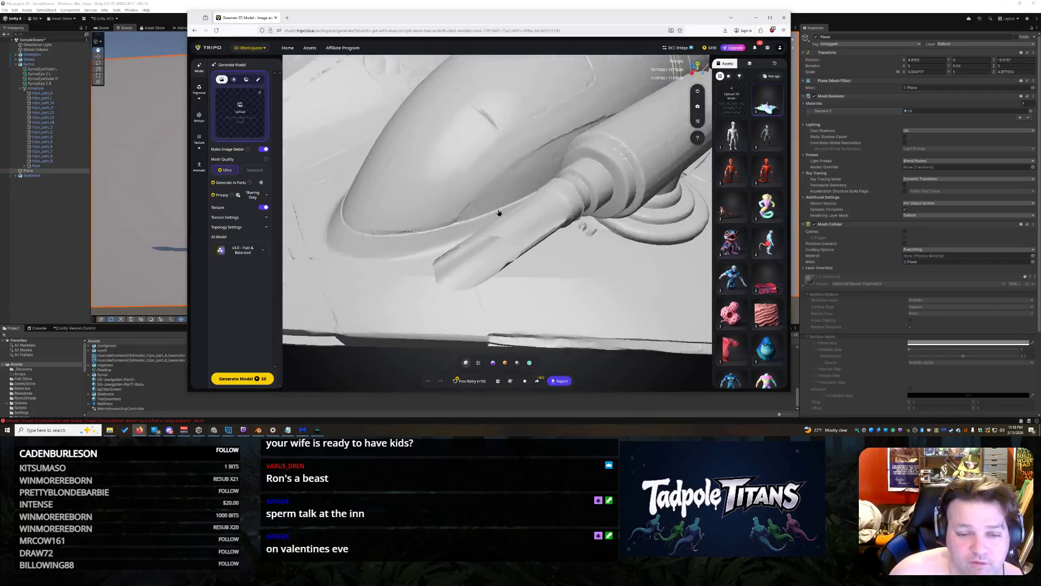
{"action": "scroll", "coordinate": [499, 212], "scroll_direction": "down", "scroll_amount": 4}
{"action": "mouse_move", "coordinate": [470, 212]}
{"action": "left_mouse_down"}
{"action": "mouse_move", "coordinate": [506, 223]}
{"action": "mouse_move", "coordinate": [554, 213]}
{"action": "mouse_move", "coordinate": [519, 216]}
{"action": "mouse_move", "coordinate": [511, 249]}
{"action": "mouse_move", "coordinate": [535, 217]}
{"action": "mouse_move", "coordinate": [598, 217]}
{"action": "mouse_move", "coordinate": [665, 189]}
{"action": "mouse_move", "coordinate": [549, 219]}
{"action": "left_mouse_up"}
{"action": "scroll", "coordinate": [549, 219], "scroll_direction": "down", "scroll_amount": 3}
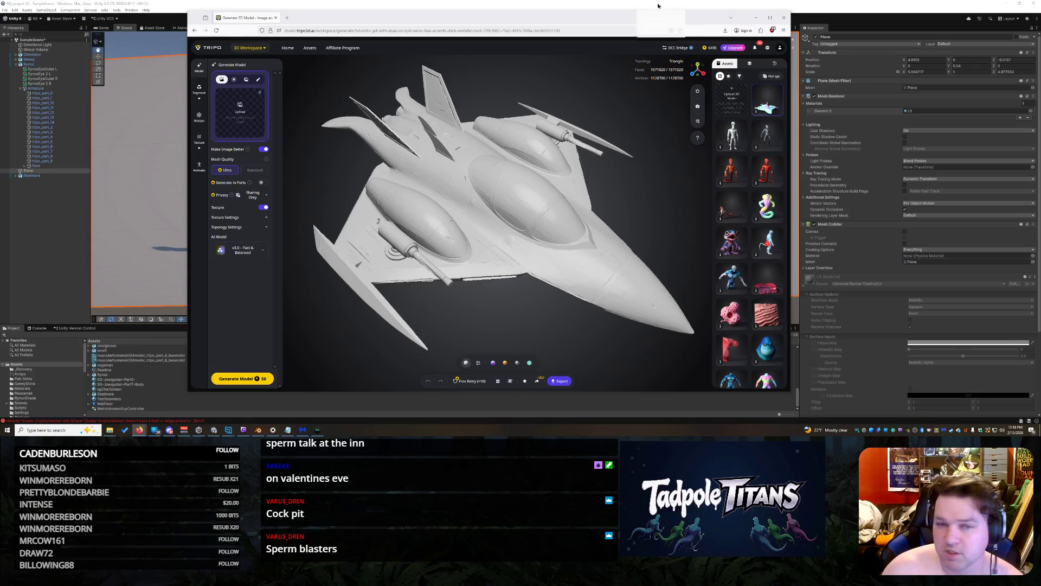
{"action": "key", "text": "alt+Tab"}
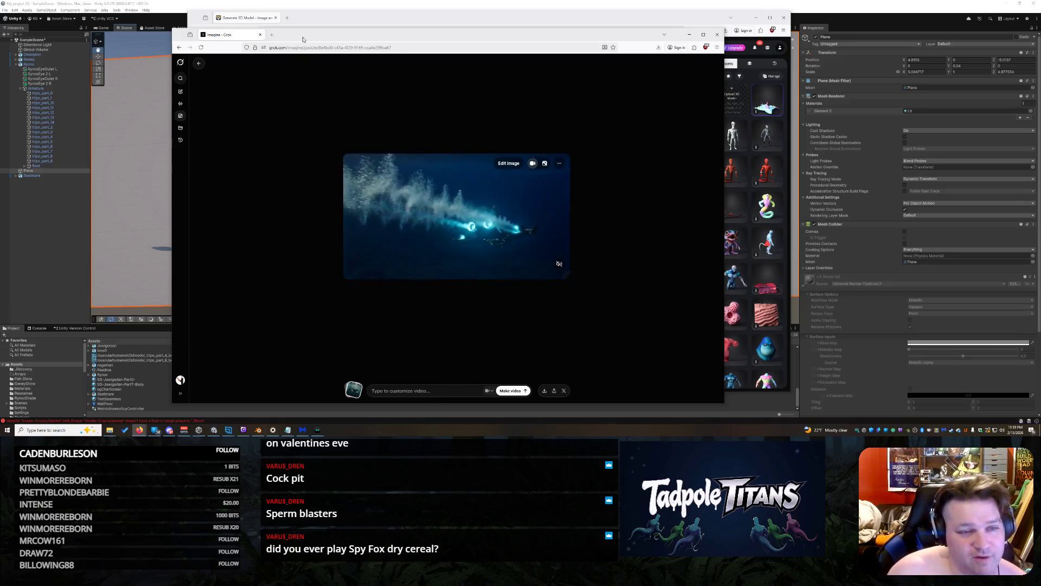
{"action": "key", "text": "ctrl+w"}
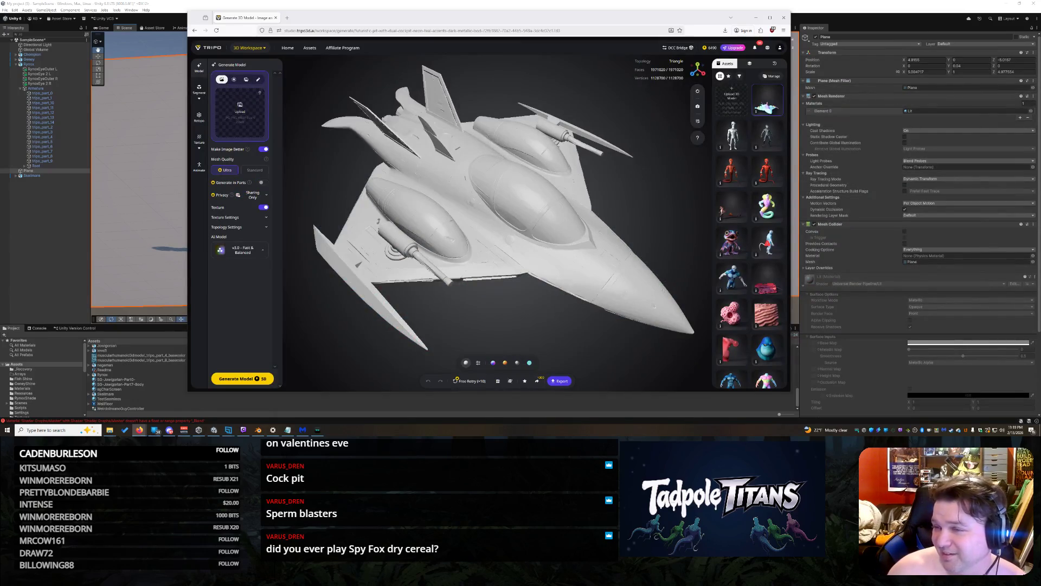
{"action": "mouse_move", "coordinate": [527, 220]}
{"action": "left_mouse_down"}
{"action": "mouse_move", "coordinate": [492, 214]}
{"action": "mouse_move", "coordinate": [456, 241]}
{"action": "mouse_move", "coordinate": [412, 228]}
{"action": "mouse_move", "coordinate": [141, 207]}
{"action": "mouse_move", "coordinate": [604, 281]}
{"action": "left_mouse_up"}
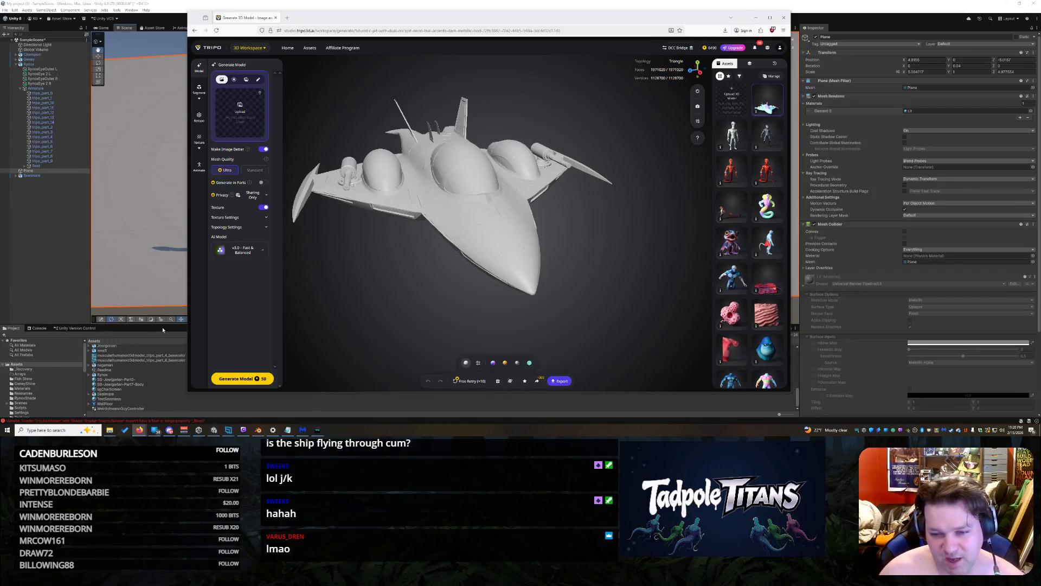
{"action": "mouse_move", "coordinate": [481, 309]}
{"action": "left_mouse_down"}
{"action": "mouse_move", "coordinate": [426, 246]}
{"action": "mouse_move", "coordinate": [424, 323]}
{"action": "mouse_move", "coordinate": [455, 312]}
{"action": "mouse_move", "coordinate": [463, 293]}
{"action": "mouse_move", "coordinate": [442, 302]}
{"action": "left_mouse_up"}
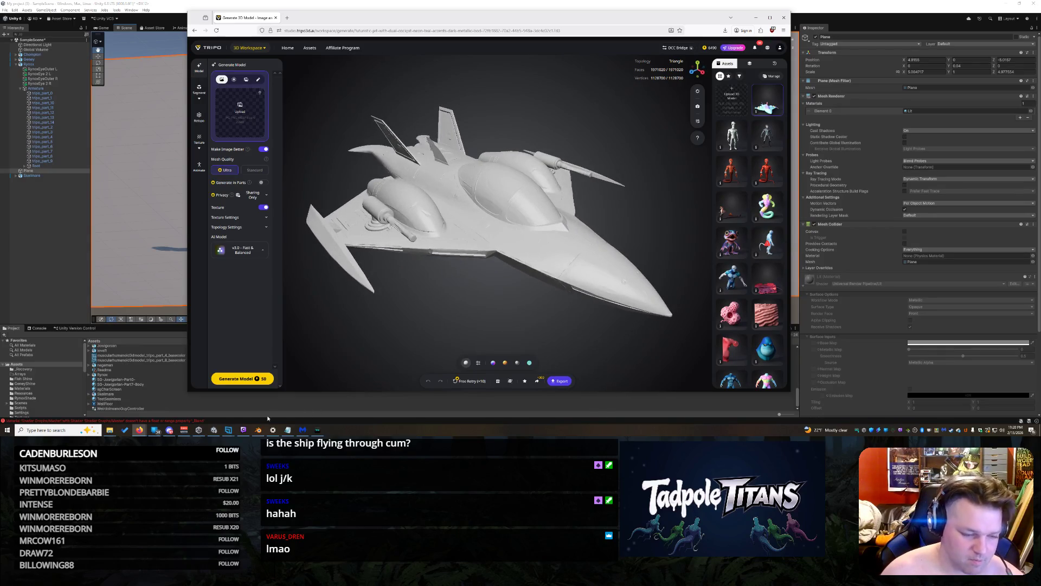
Search 'phot' from the taskbar and launch Adobe Photoshop CS6
{"action": "left_click", "coordinate": [58, 428]}
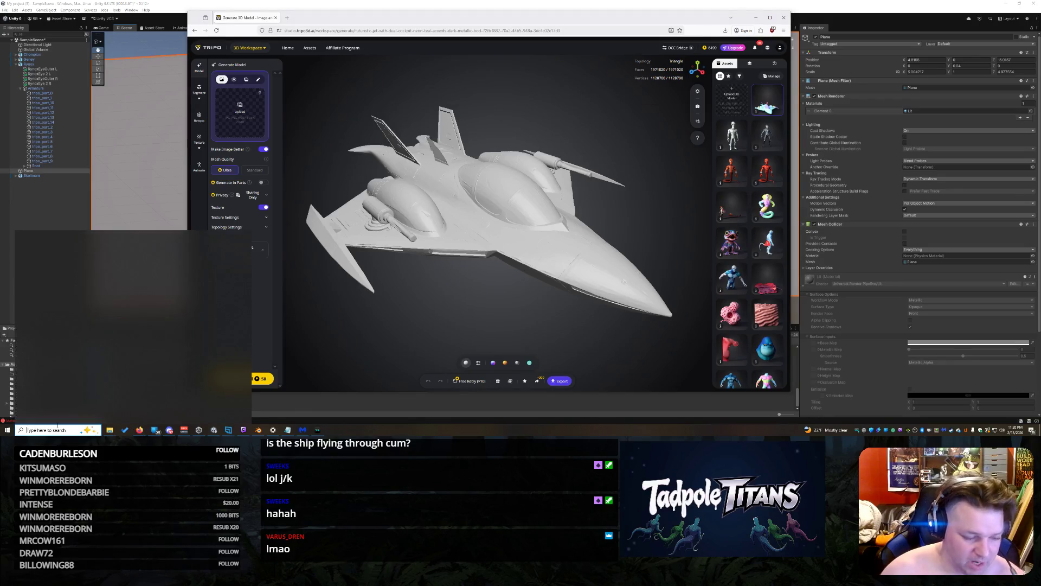
{"action": "type", "text": "phot"}
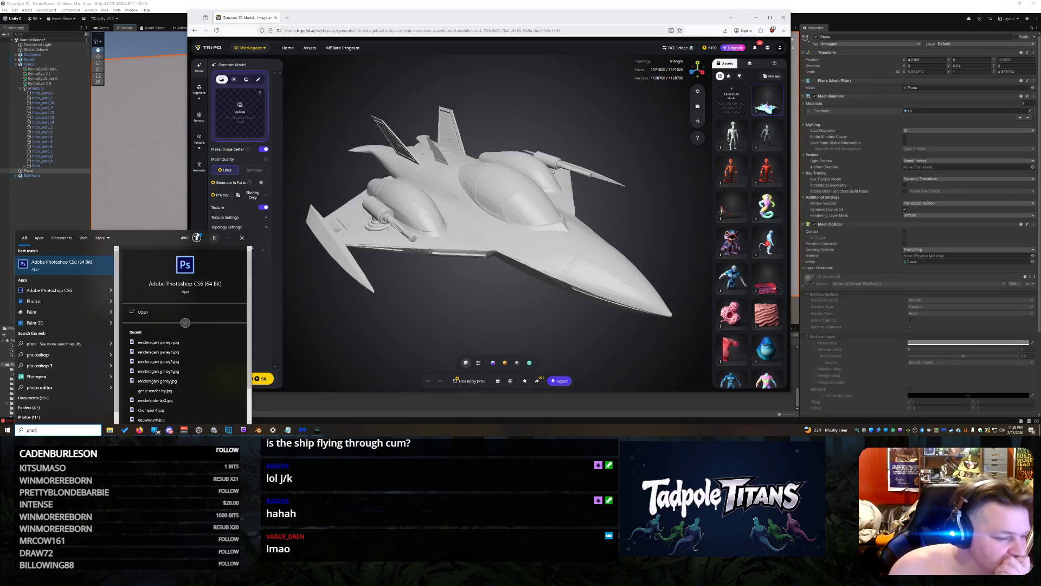
{"action": "left_click", "coordinate": [85, 263]}
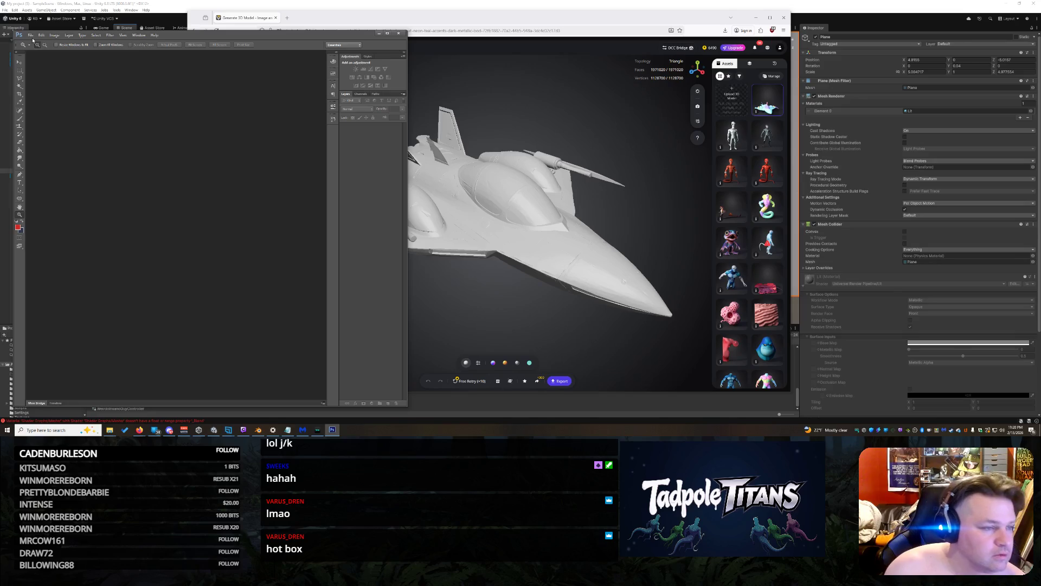
Open the dark jet render image via File > Open and widen the Photoshop window
{"action": "left_click", "coordinate": [31, 35]}
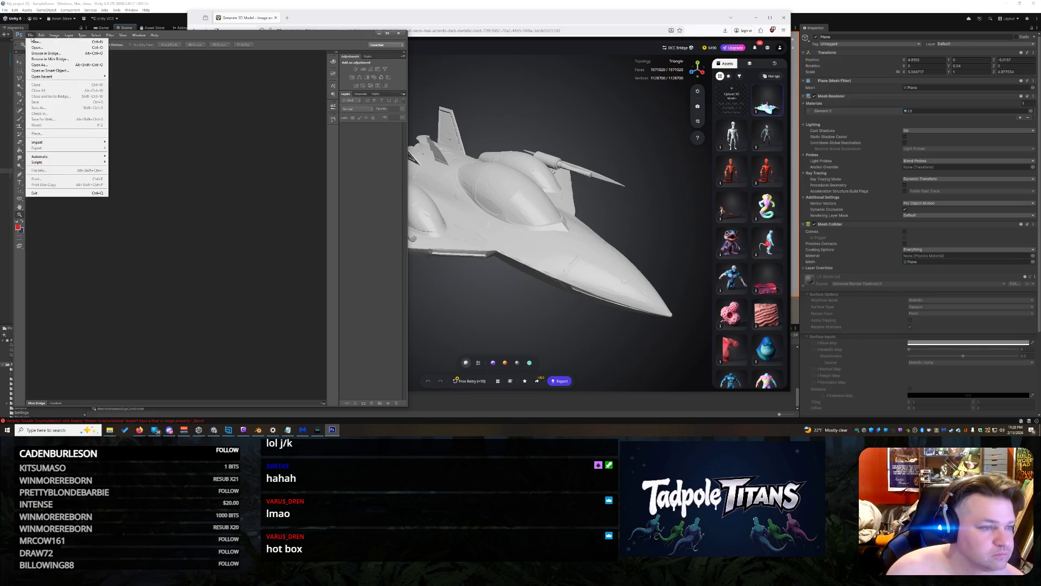
{"action": "left_click", "coordinate": [46, 50]}
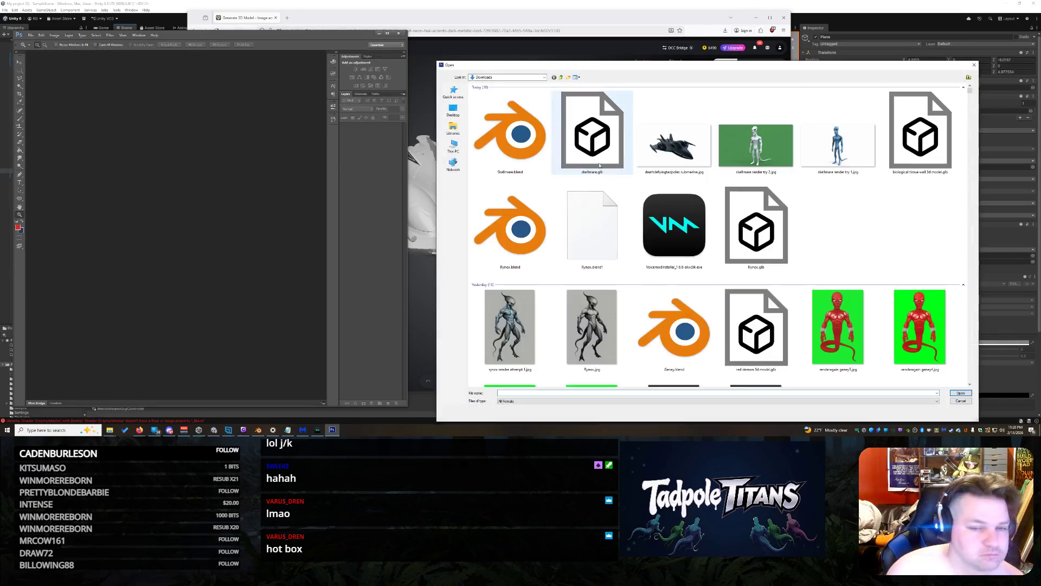
{"action": "double_click", "coordinate": [696, 158]}
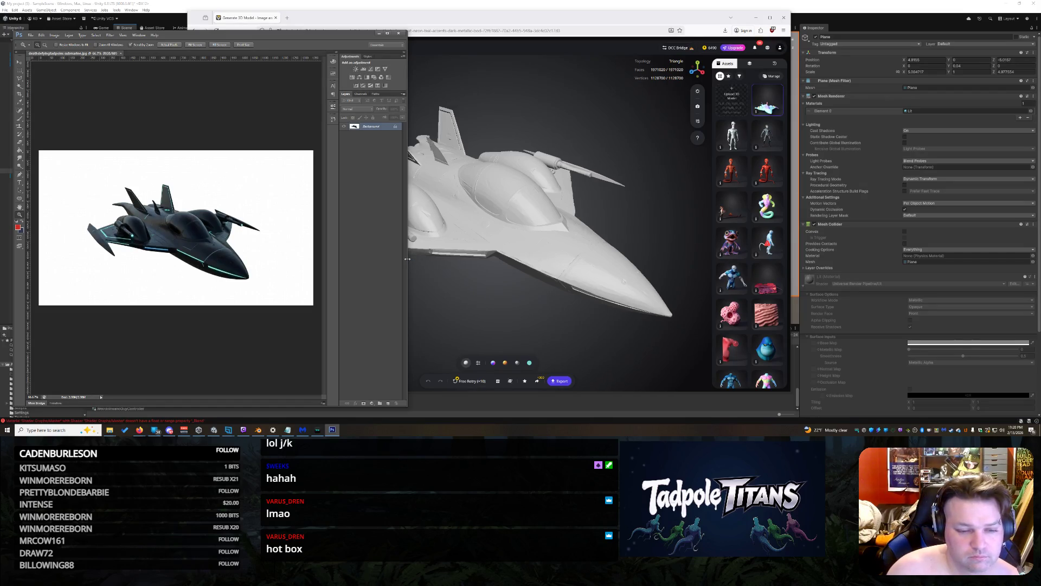
{"action": "left_click_drag", "start_coordinate": [407, 259], "coordinate": [528, 268]}
Zoom in on the jet at 100% and 200%, then minimize Photoshop
{"action": "left_click_drag", "start_coordinate": [222, 205], "coordinate": [227, 165]}
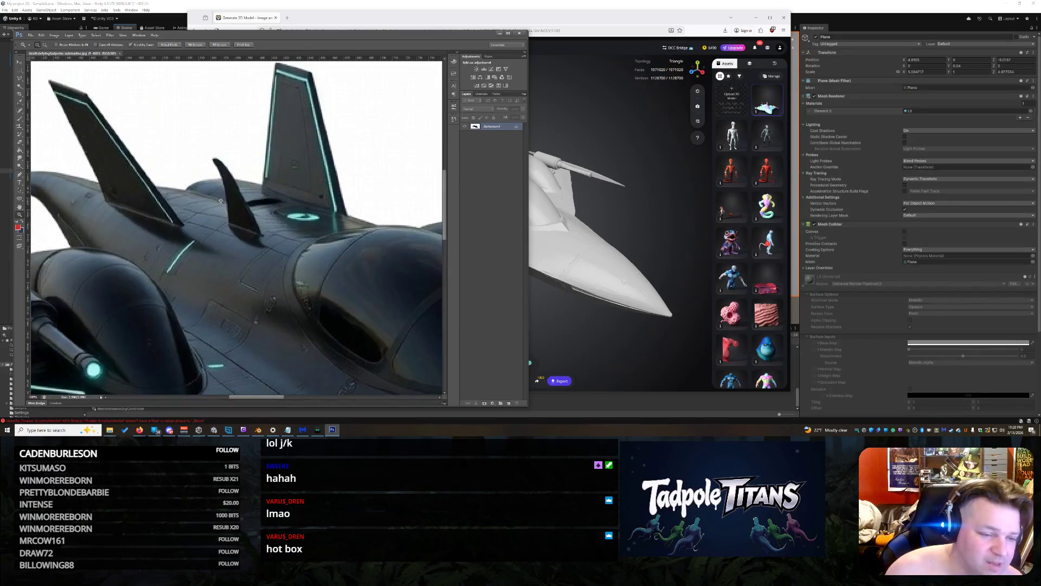
{"action": "scroll", "coordinate": [227, 166], "scroll_direction": "down", "scroll_amount": 3}
{"action": "scroll", "coordinate": [262, 195], "scroll_direction": "down", "scroll_amount": 2}
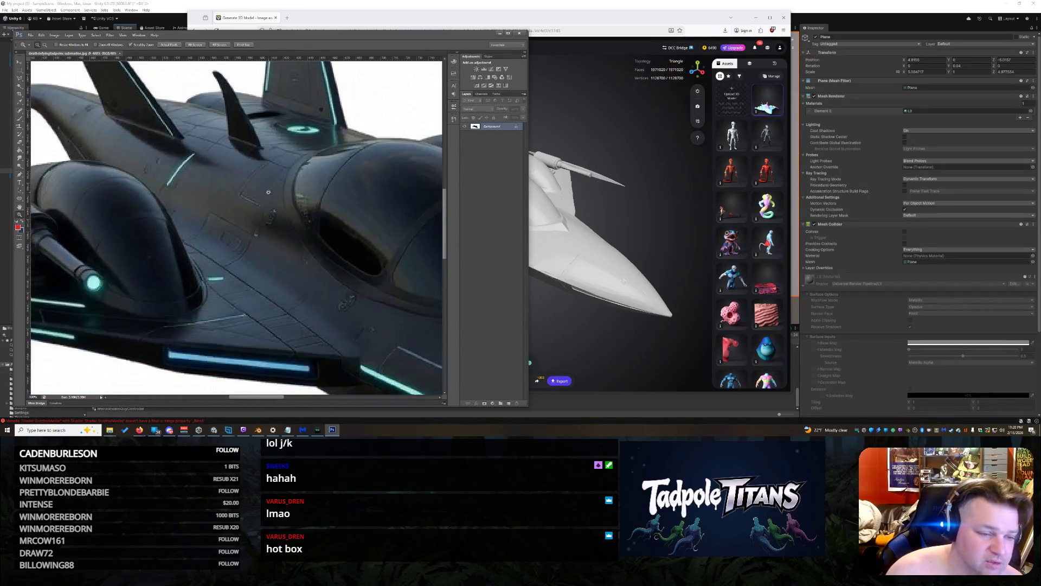
{"action": "right_click", "coordinate": [274, 193]}
{"action": "left_click", "coordinate": [301, 210]}
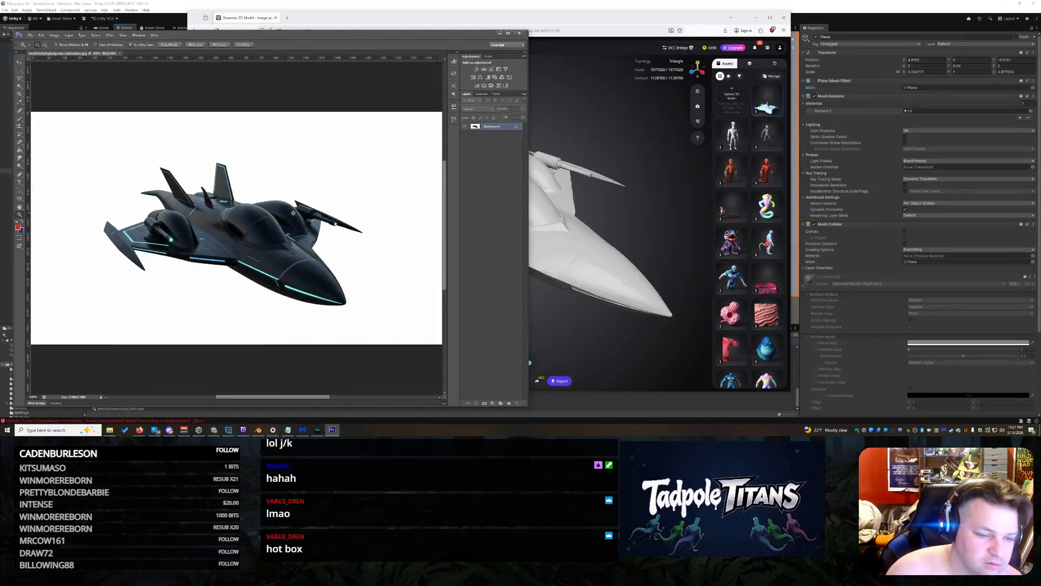
{"action": "left_click", "coordinate": [206, 224]}
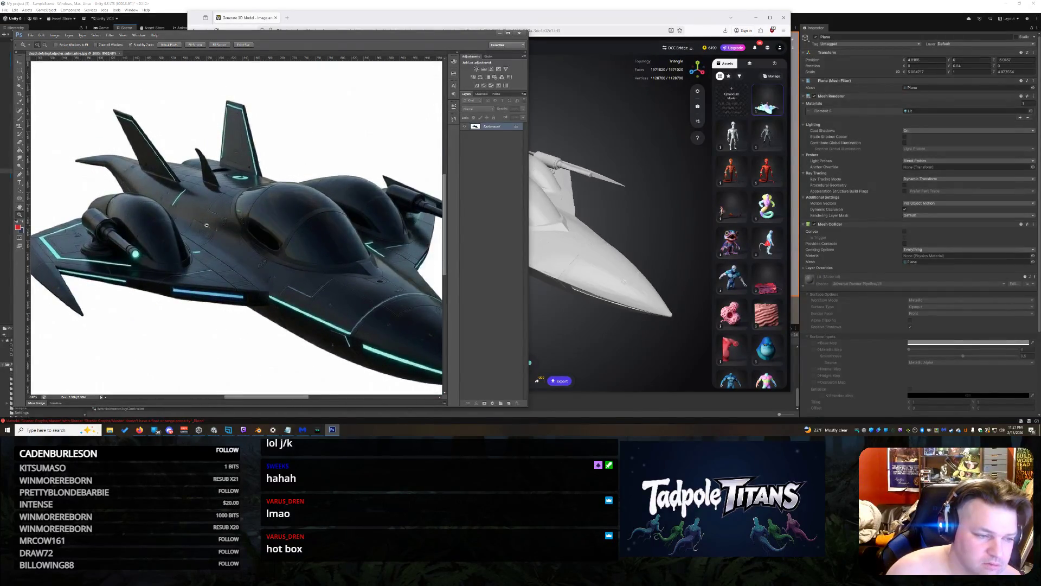
{"action": "left_click", "coordinate": [500, 34]}
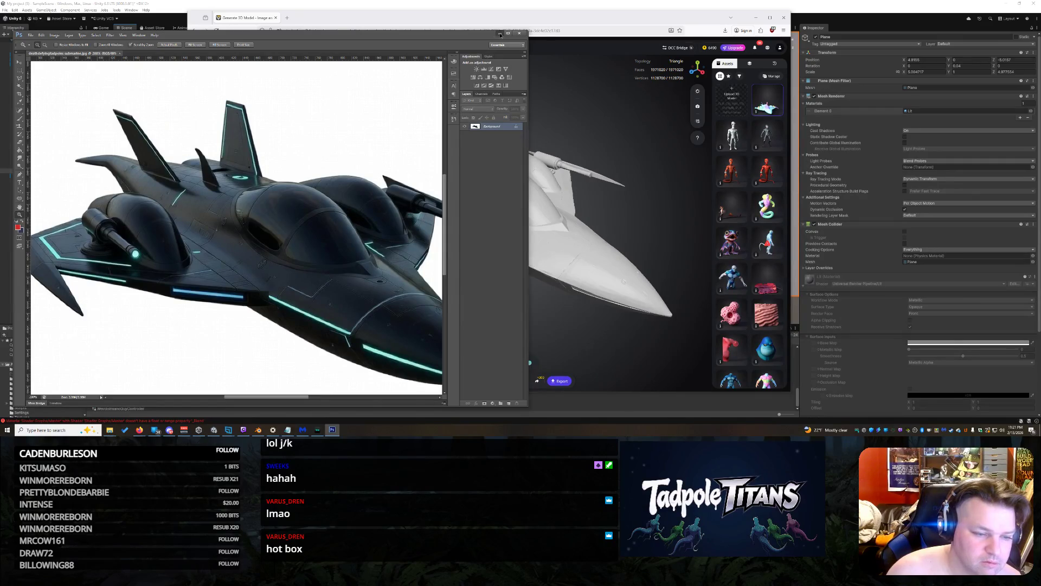
Inspect the jet and its fuselage fin in Tripo, then regenerate it with Free Retry
{"action": "scroll", "coordinate": [482, 248], "scroll_direction": "up", "scroll_amount": 5}
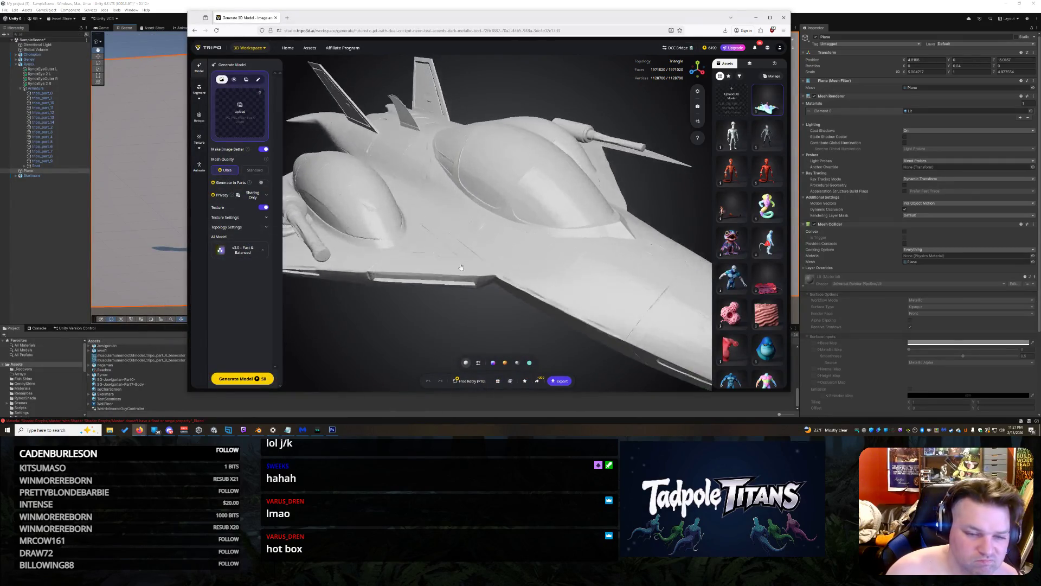
{"action": "mouse_move", "coordinate": [515, 239]}
{"action": "left_mouse_down"}
{"action": "mouse_move", "coordinate": [500, 191]}
{"action": "mouse_move", "coordinate": [530, 217]}
{"action": "mouse_move", "coordinate": [580, 198]}
{"action": "mouse_move", "coordinate": [565, 212]}
{"action": "mouse_move", "coordinate": [588, 225]}
{"action": "mouse_move", "coordinate": [610, 211]}
{"action": "mouse_move", "coordinate": [447, 226]}
{"action": "mouse_move", "coordinate": [514, 96]}
{"action": "mouse_move", "coordinate": [497, 191]}
{"action": "mouse_move", "coordinate": [543, 228]}
{"action": "left_mouse_up"}
{"action": "left_click", "coordinate": [515, 96]}
{"action": "scroll", "coordinate": [489, 205], "scroll_direction": "up", "scroll_amount": 5}
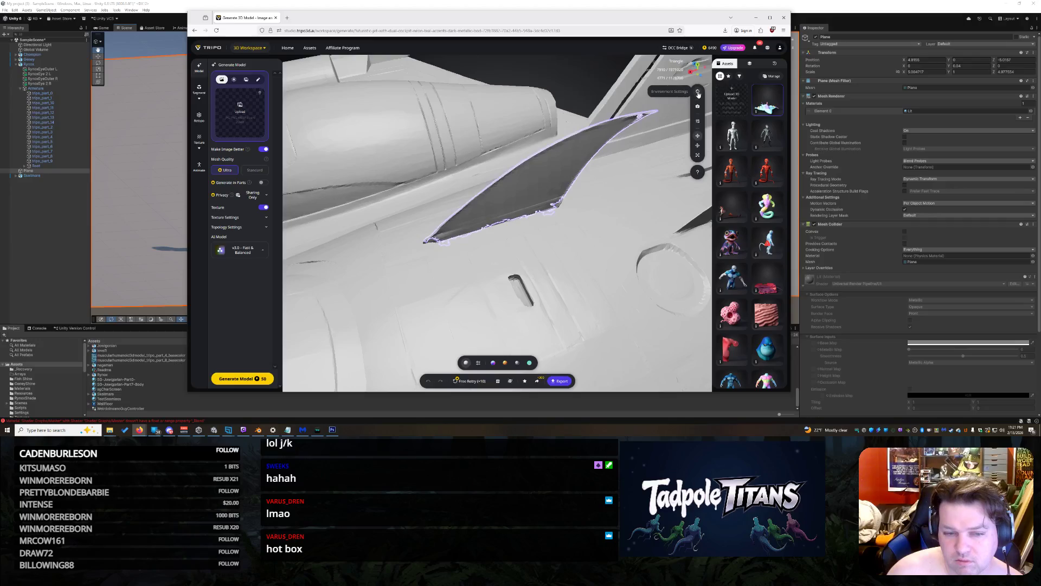
{"action": "scroll", "coordinate": [539, 240], "scroll_direction": "down", "scroll_amount": 5}
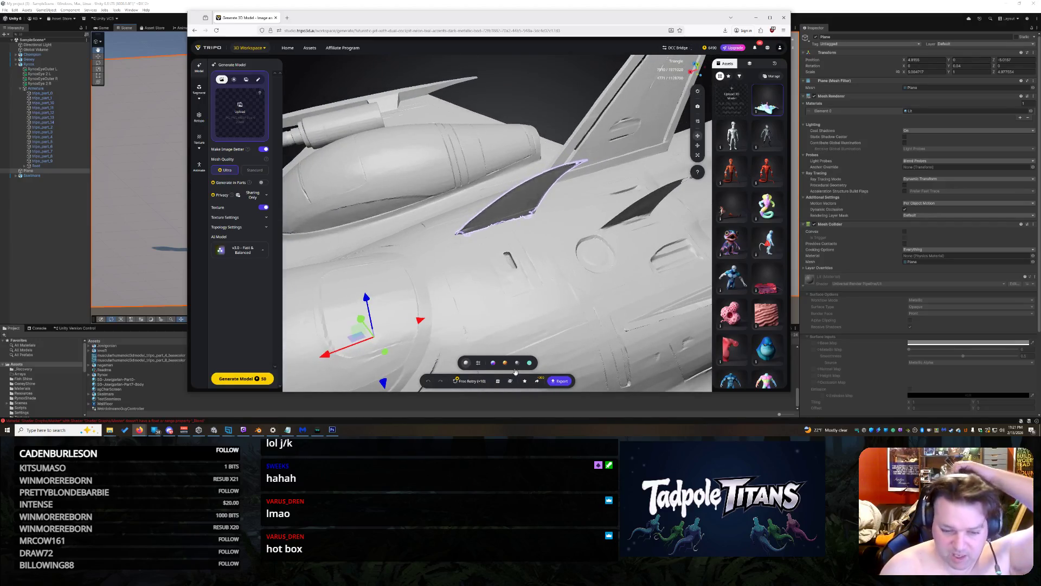
{"action": "left_click", "coordinate": [477, 381]}
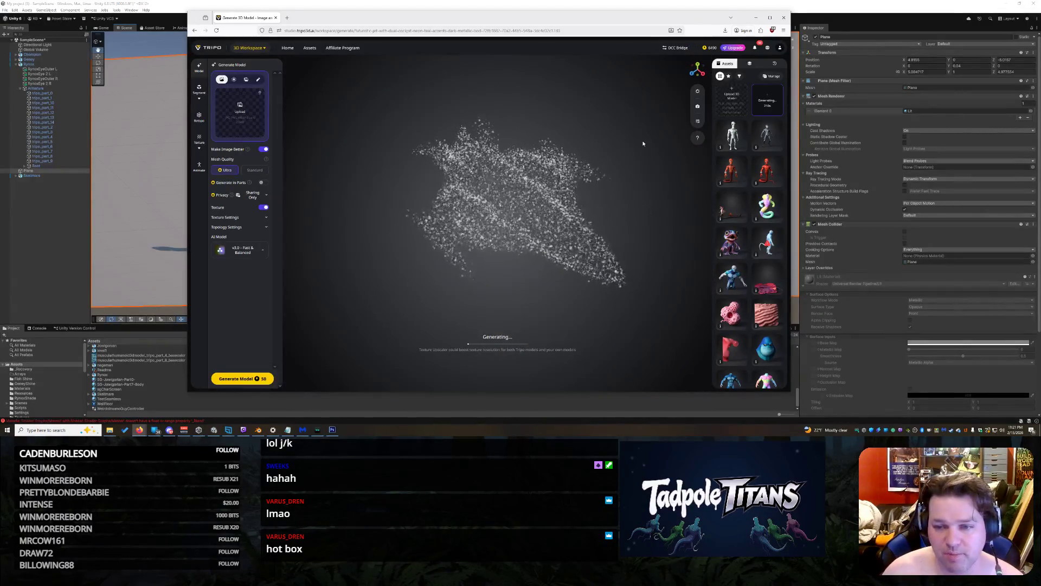
Minimize the Tripo browser and orbit low toward the four aliens in Unity's Scene view
{"action": "left_click", "coordinate": [758, 19]}
{"action": "left_click_drag", "start_coordinate": [691, 143], "coordinate": [618, 176]}
{"action": "scroll", "coordinate": [619, 178], "scroll_direction": "up", "scroll_amount": 1}
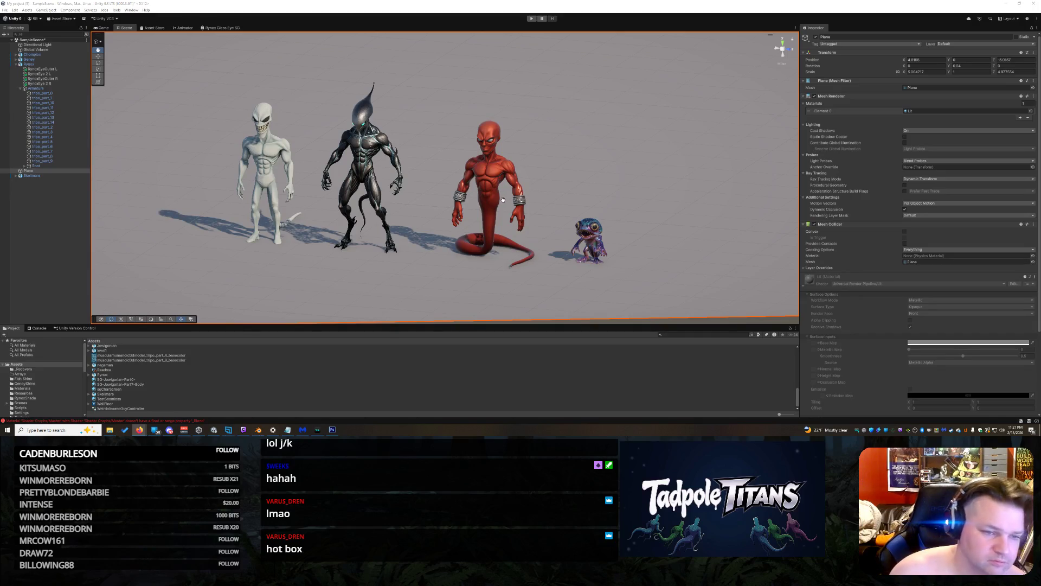
{"action": "mouse_move", "coordinate": [519, 193]}
{"action": "left_mouse_down"}
{"action": "mouse_move", "coordinate": [366, 103]}
{"action": "mouse_move", "coordinate": [281, 111]}
{"action": "left_mouse_up"}
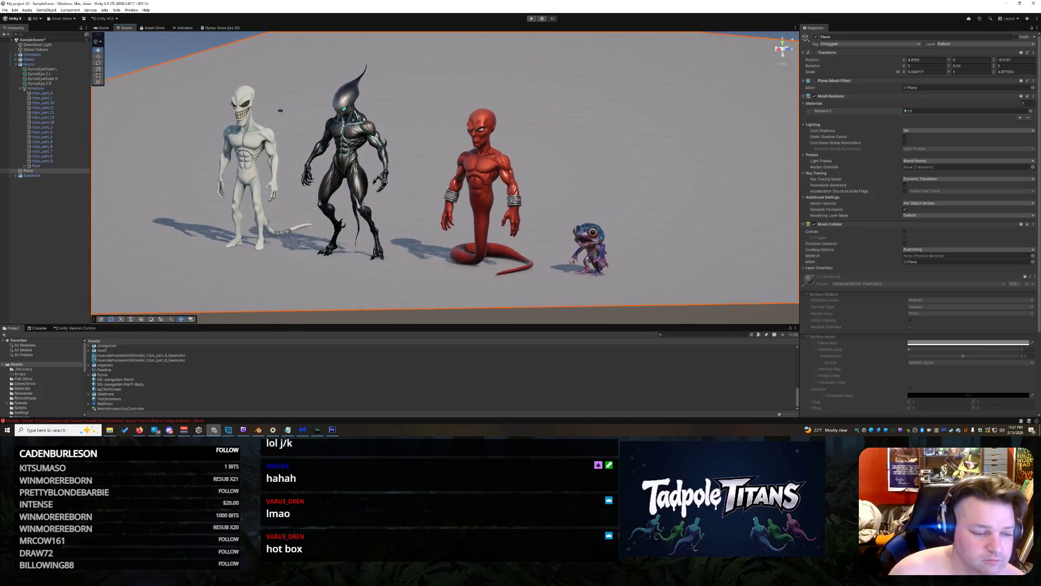
{"action": "left_click_drag", "start_coordinate": [173, 144], "coordinate": [236, 162]}
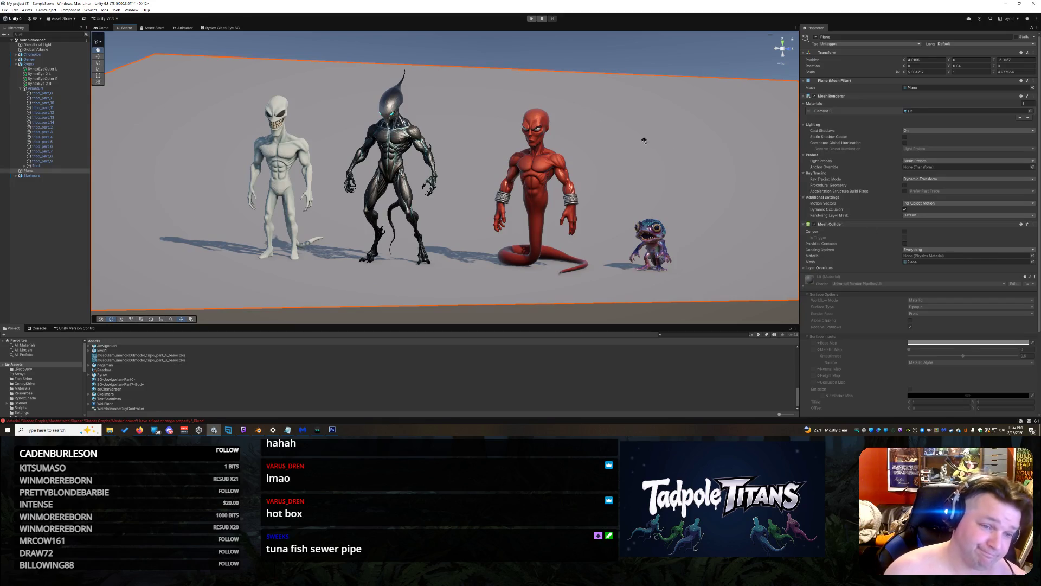
{"action": "scroll", "coordinate": [645, 140], "scroll_direction": "up", "scroll_amount": 2}
{"action": "left_click_drag", "start_coordinate": [496, 124], "coordinate": [537, 126]}
{"action": "key", "text": "alt+Tab"}
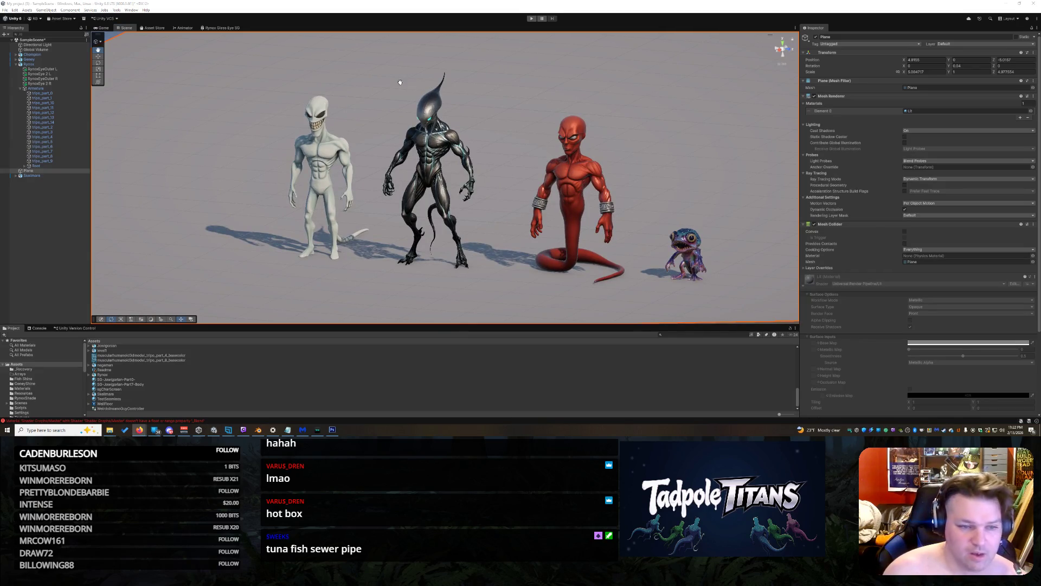
{"action": "left_click_drag", "start_coordinate": [400, 82], "coordinate": [331, 182]}
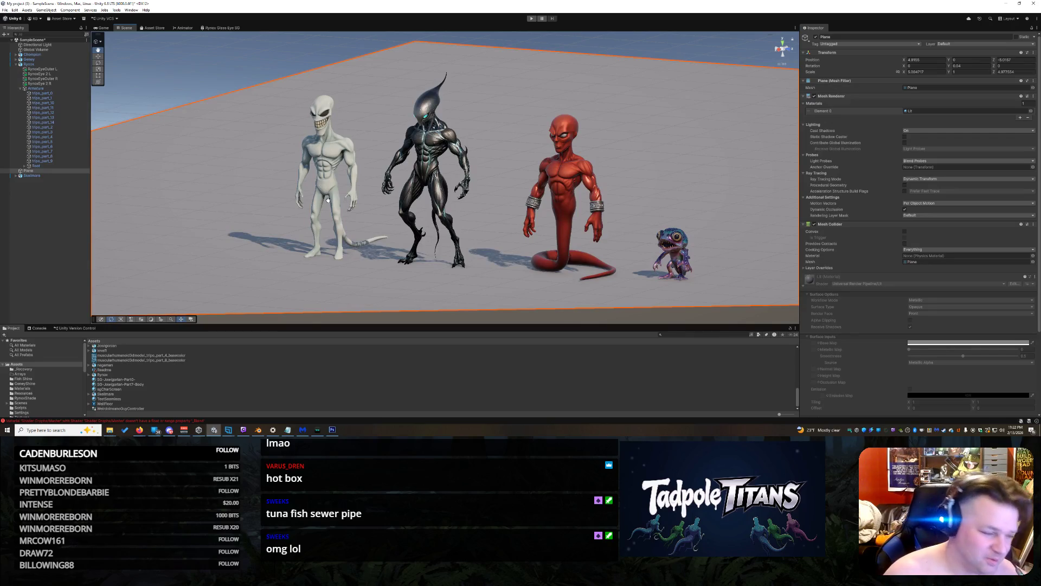
{"action": "left_click_drag", "start_coordinate": [340, 138], "coordinate": [367, 143]}
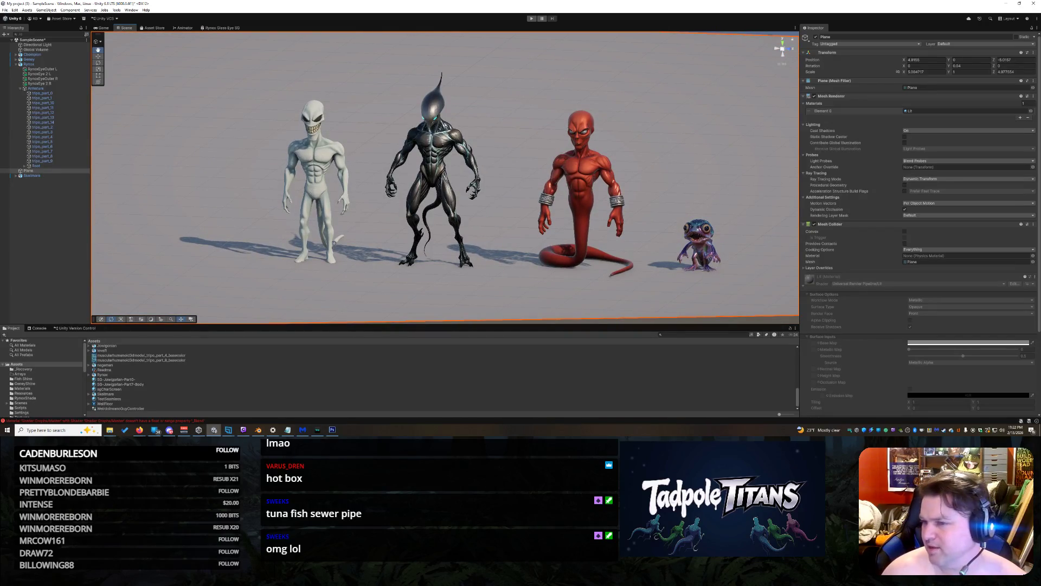
{"action": "key", "text": "alt+Tab"}
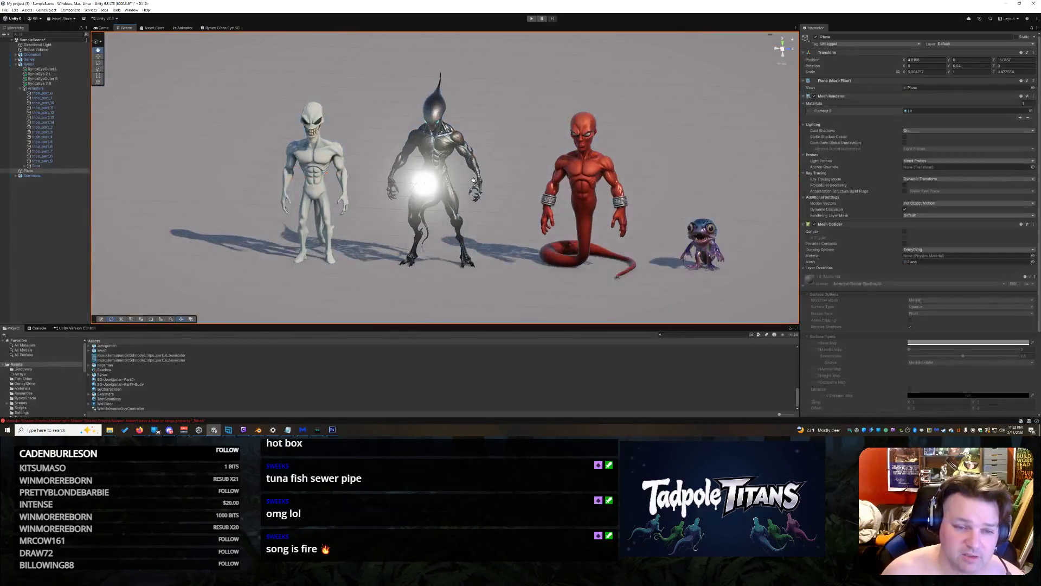
{"action": "scroll", "coordinate": [487, 191], "scroll_direction": "up", "scroll_amount": 3}
{"action": "mouse_move", "coordinate": [486, 191]}
{"action": "left_mouse_down"}
{"action": "mouse_move", "coordinate": [444, 172]}
{"action": "mouse_move", "coordinate": [632, 287]}
{"action": "mouse_move", "coordinate": [567, 284]}
{"action": "mouse_move", "coordinate": [536, 261]}
{"action": "left_mouse_up"}
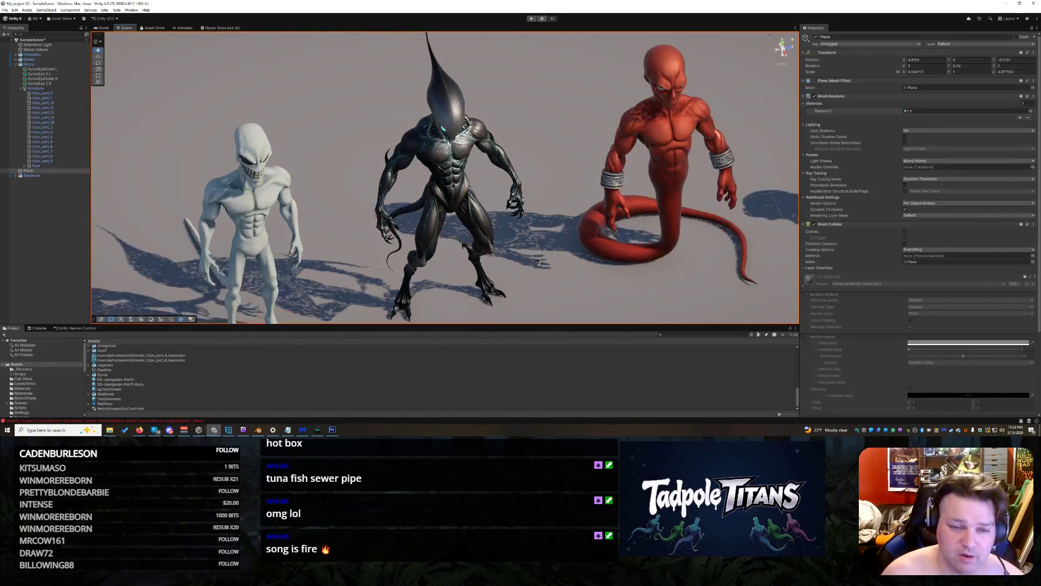
{"action": "mouse_move", "coordinate": [519, 198]}
{"action": "left_mouse_down"}
{"action": "mouse_move", "coordinate": [529, 201]}
{"action": "mouse_move", "coordinate": [499, 136]}
{"action": "left_mouse_up"}
{"action": "left_click_drag", "start_coordinate": [470, 44], "coordinate": [534, 229]}
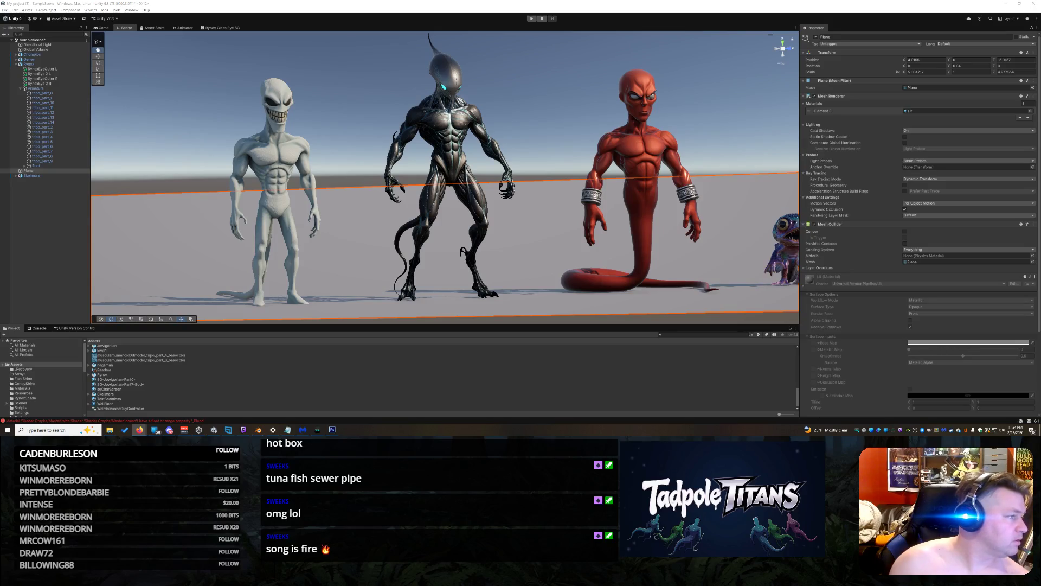
{"action": "key", "text": "alt+Tab"}
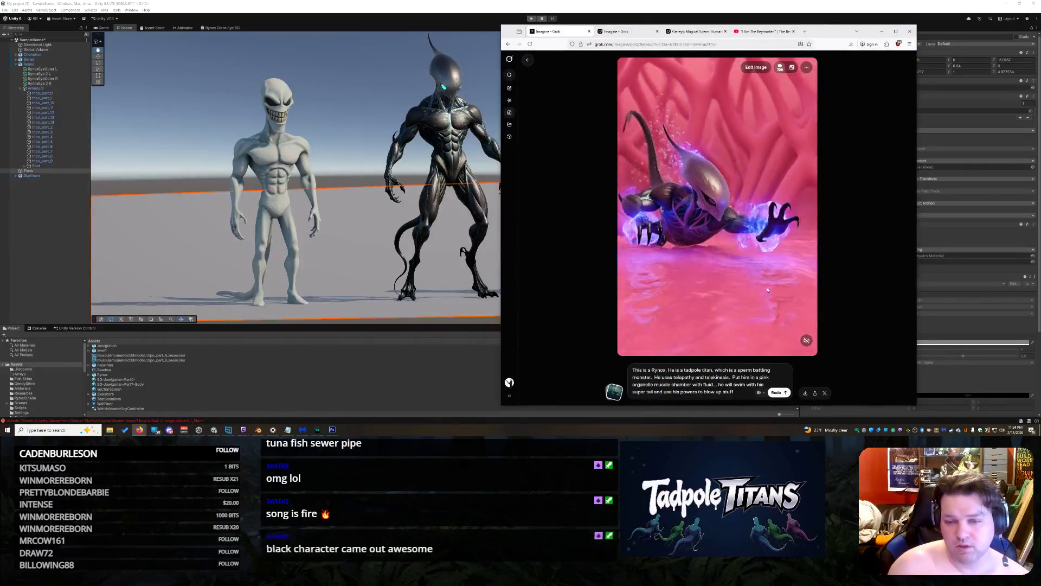
{"action": "left_click", "coordinate": [702, 353]}
{"action": "mouse_move", "coordinate": [702, 352]}
{"action": "left_mouse_down"}
{"action": "mouse_move", "coordinate": [629, 353]}
{"action": "mouse_move", "coordinate": [696, 353]}
{"action": "left_mouse_up"}
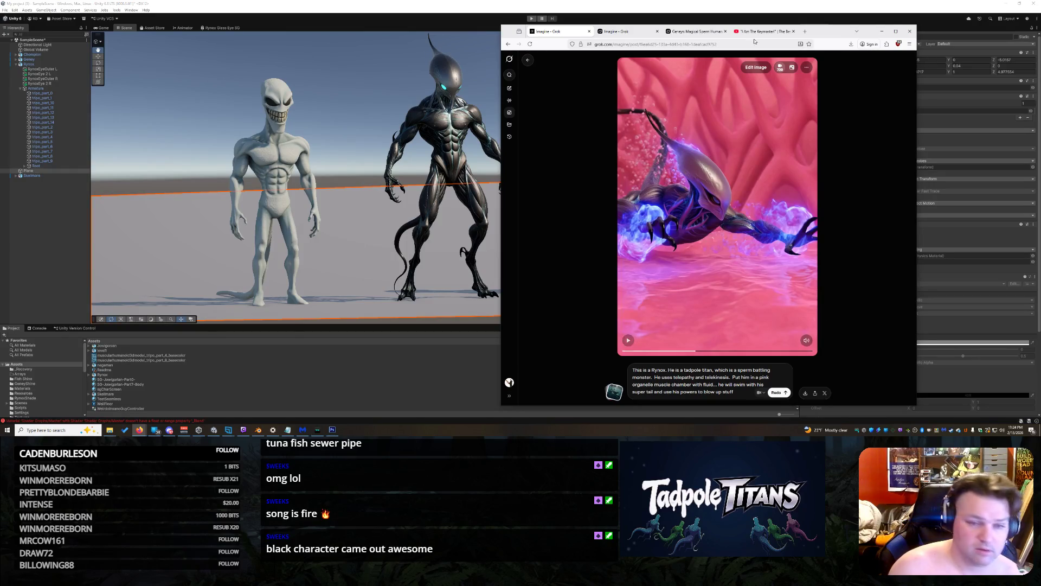
{"action": "left_click_drag", "start_coordinate": [887, 37], "coordinate": [177, 55]}
{"action": "left_click", "coordinate": [173, 50]}
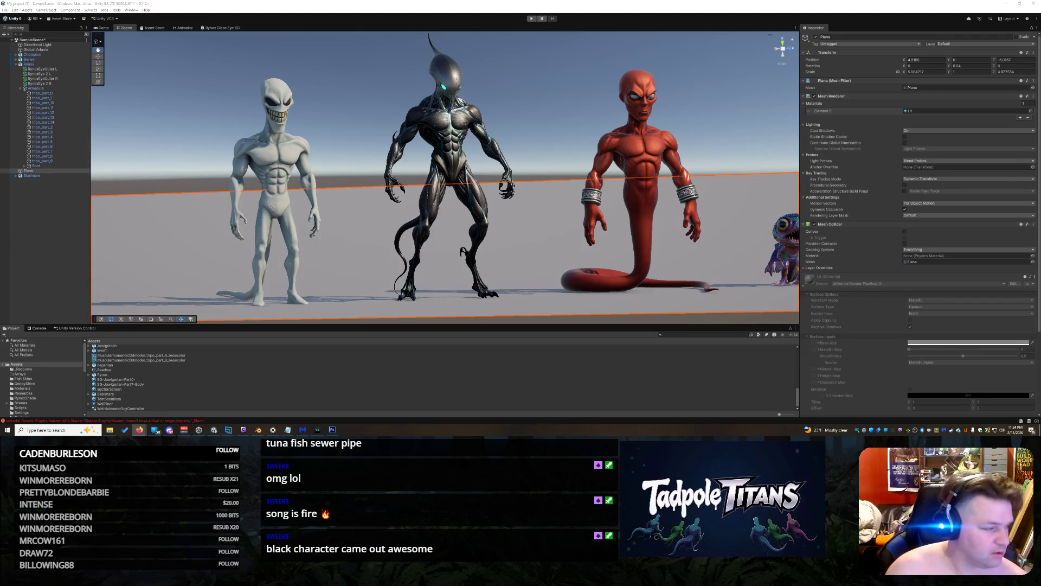
{"action": "left_click_drag", "start_coordinate": [684, 101], "coordinate": [633, 111]}
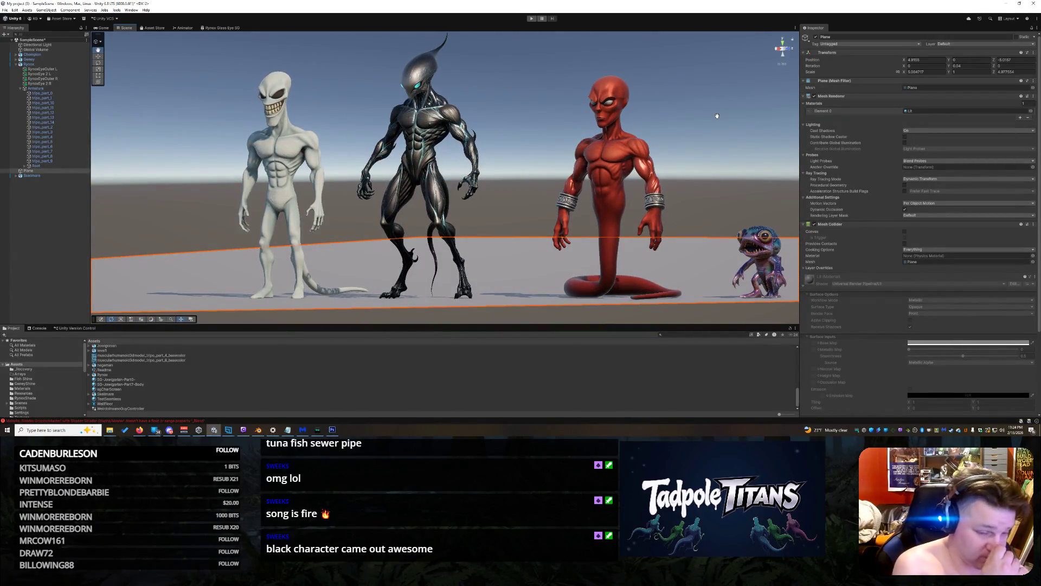
{"action": "left_click_drag", "start_coordinate": [717, 116], "coordinate": [704, 135]}
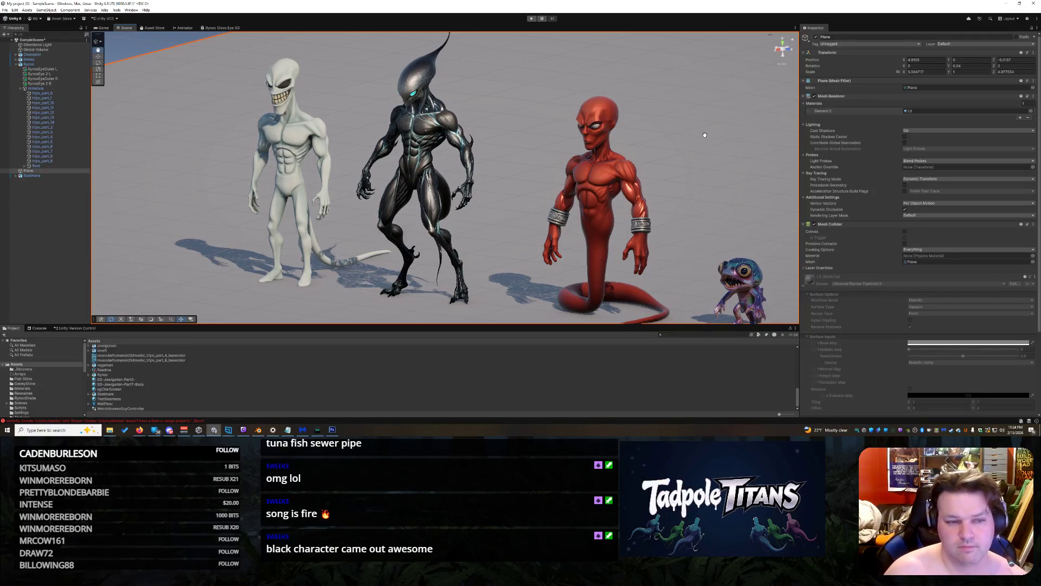
{"action": "left_click_drag", "start_coordinate": [673, 141], "coordinate": [692, 136]}
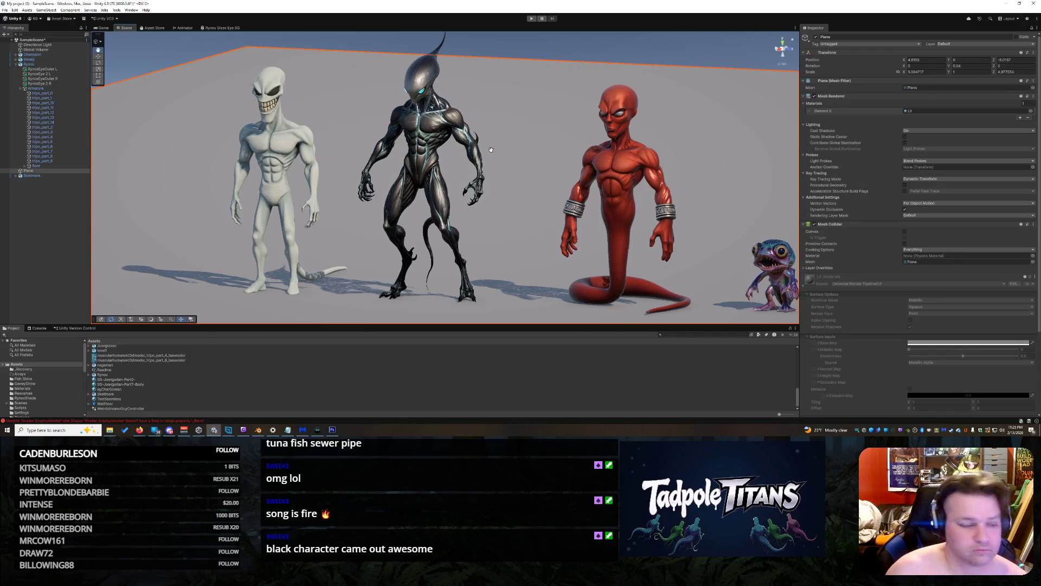
{"action": "key", "text": "alt+Tab"}
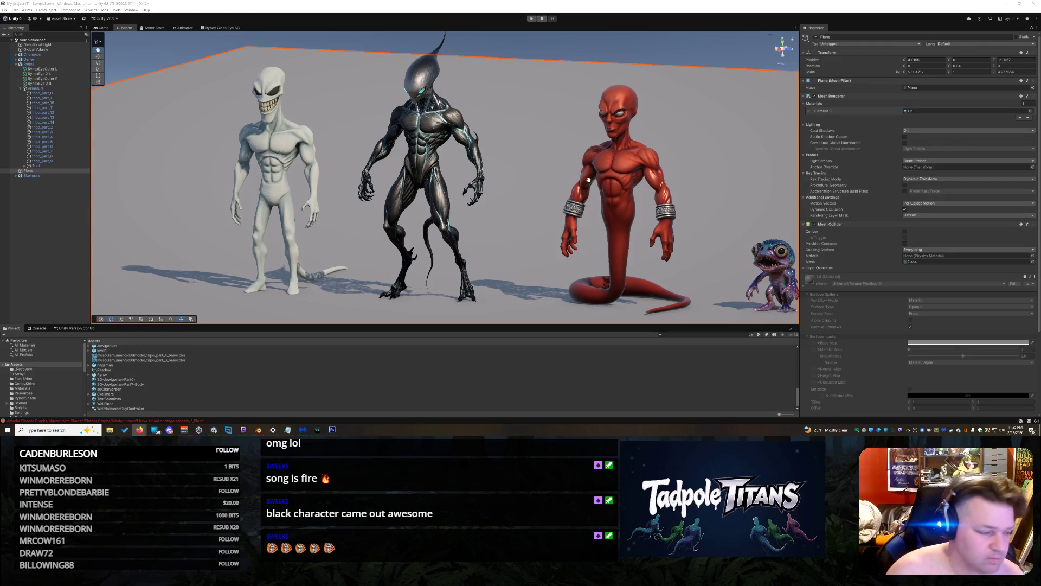
{"action": "mouse_move", "coordinate": [637, 153]}
{"action": "left_mouse_down"}
{"action": "mouse_move", "coordinate": [683, 147]}
{"action": "mouse_move", "coordinate": [667, 140]}
{"action": "mouse_move", "coordinate": [744, 146]}
{"action": "mouse_move", "coordinate": [698, 142]}
{"action": "mouse_move", "coordinate": [532, 179]}
{"action": "mouse_move", "coordinate": [561, 185]}
{"action": "mouse_move", "coordinate": [532, 200]}
{"action": "mouse_move", "coordinate": [440, 191]}
{"action": "left_mouse_up"}
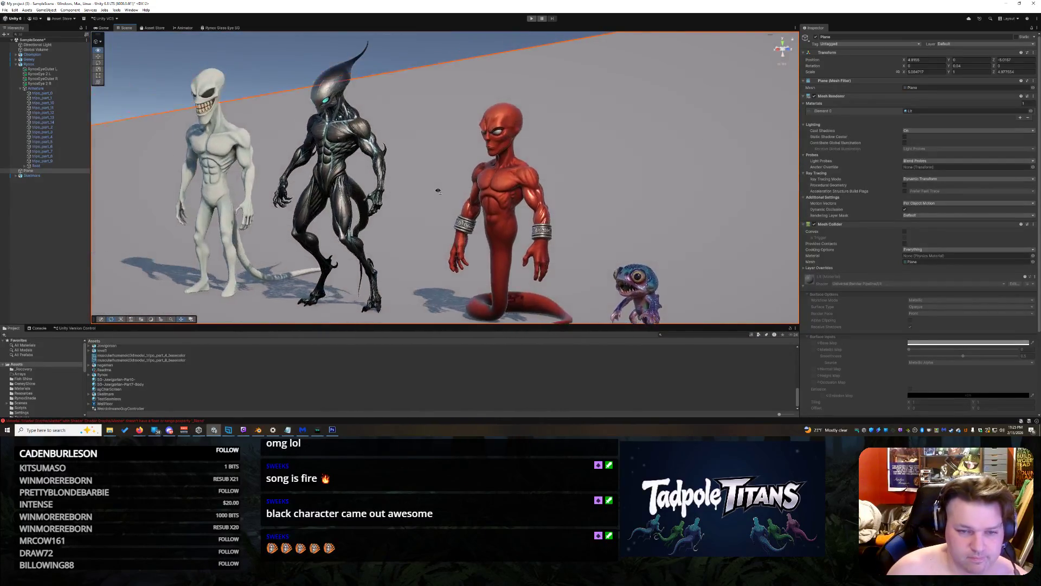
{"action": "left_click_drag", "start_coordinate": [624, 186], "coordinate": [575, 162]}
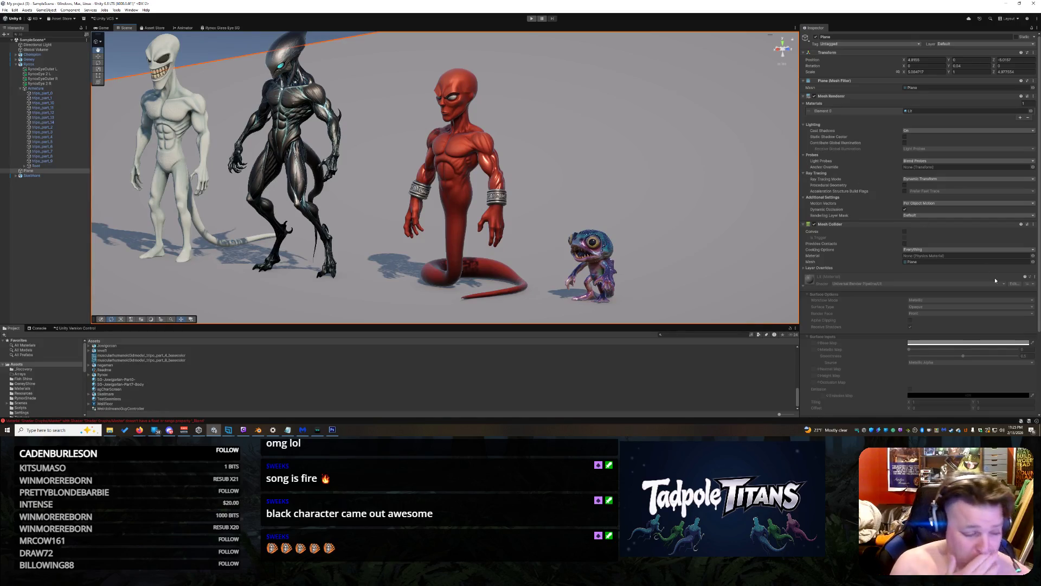
Orbit from the small blue creature round to the red naga, then zoom out on all four
{"action": "left_click", "coordinate": [140, 429]}
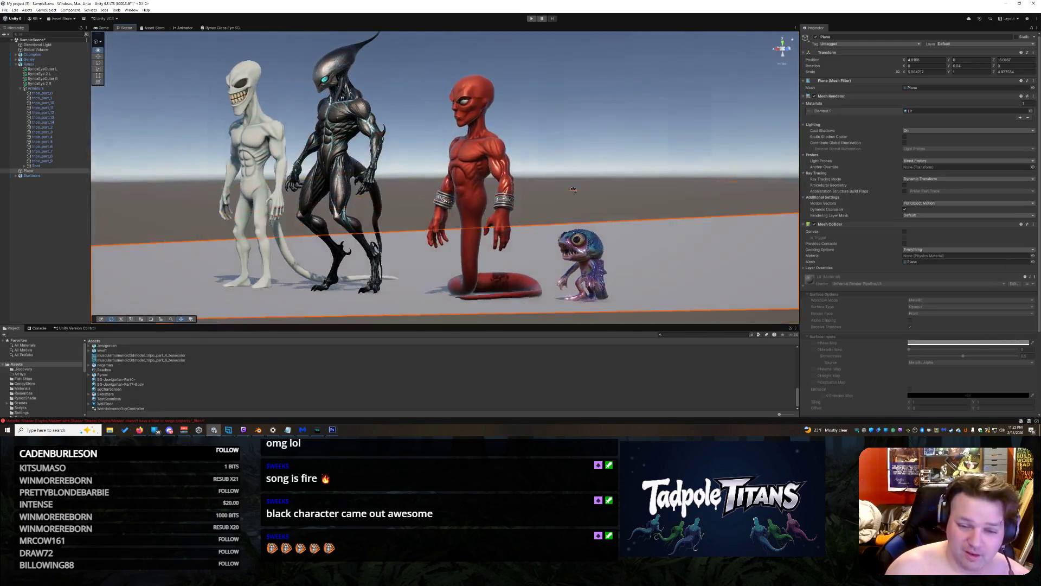
{"action": "scroll", "coordinate": [587, 179], "scroll_direction": "up", "scroll_amount": 10}
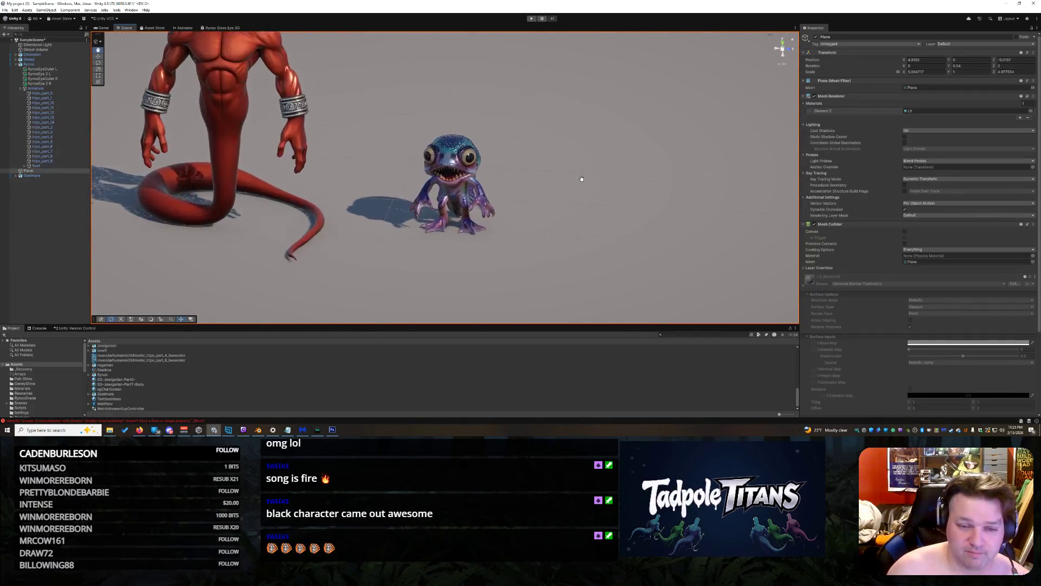
{"action": "scroll", "coordinate": [640, 230], "scroll_direction": "up", "scroll_amount": 5}
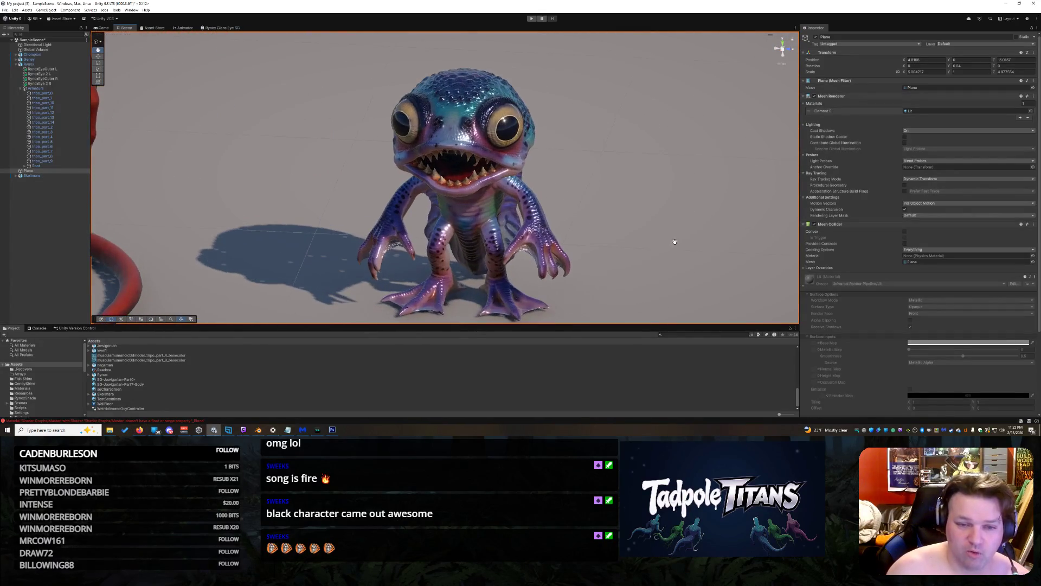
{"action": "mouse_move", "coordinate": [639, 223]}
{"action": "left_mouse_down"}
{"action": "mouse_move", "coordinate": [678, 219]}
{"action": "mouse_move", "coordinate": [546, 211]}
{"action": "mouse_move", "coordinate": [592, 165]}
{"action": "mouse_move", "coordinate": [574, 158]}
{"action": "mouse_move", "coordinate": [558, 162]}
{"action": "mouse_move", "coordinate": [558, 177]}
{"action": "mouse_move", "coordinate": [502, 186]}
{"action": "mouse_move", "coordinate": [553, 182]}
{"action": "mouse_move", "coordinate": [492, 191]}
{"action": "mouse_move", "coordinate": [585, 193]}
{"action": "mouse_move", "coordinate": [580, 221]}
{"action": "mouse_move", "coordinate": [564, 214]}
{"action": "mouse_move", "coordinate": [807, 212]}
{"action": "left_mouse_up"}
{"action": "mouse_move", "coordinate": [586, 169]}
{"action": "left_mouse_down"}
{"action": "mouse_move", "coordinate": [678, 163]}
{"action": "mouse_move", "coordinate": [550, 146]}
{"action": "mouse_move", "coordinate": [588, 146]}
{"action": "mouse_move", "coordinate": [555, 143]}
{"action": "mouse_move", "coordinate": [560, 134]}
{"action": "mouse_move", "coordinate": [575, 145]}
{"action": "left_mouse_up"}
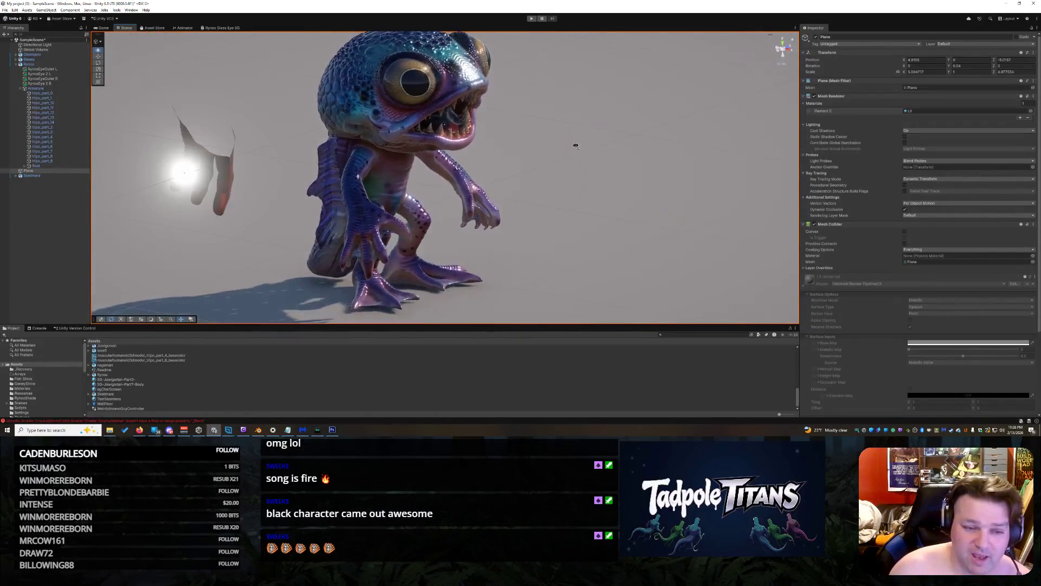
{"action": "left_click_drag", "start_coordinate": [374, 170], "coordinate": [350, 165]}
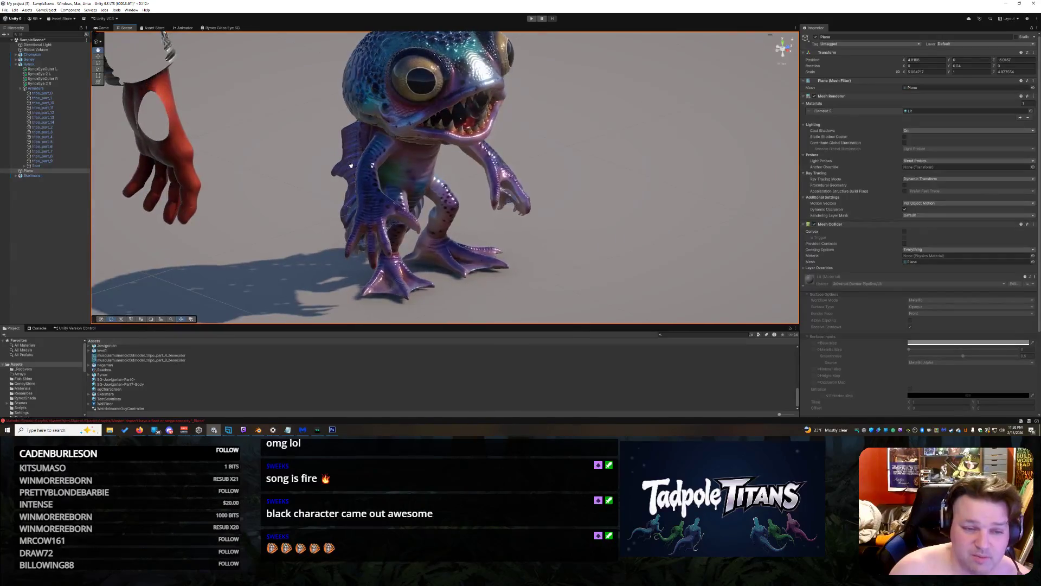
{"action": "mouse_move", "coordinate": [400, 191]}
{"action": "left_mouse_down"}
{"action": "mouse_move", "coordinate": [428, 172]}
{"action": "mouse_move", "coordinate": [544, 195]}
{"action": "mouse_move", "coordinate": [570, 235]}
{"action": "mouse_move", "coordinate": [537, 212]}
{"action": "mouse_move", "coordinate": [562, 202]}
{"action": "mouse_move", "coordinate": [627, 221]}
{"action": "mouse_move", "coordinate": [609, 217]}
{"action": "mouse_move", "coordinate": [618, 217]}
{"action": "left_mouse_up"}
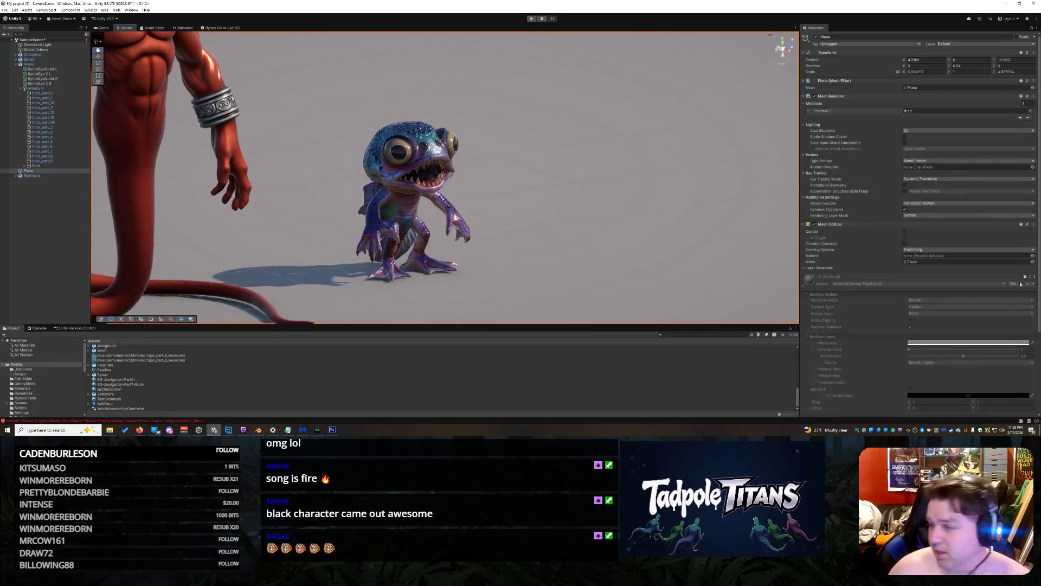
{"action": "key", "text": "alt+Tab"}
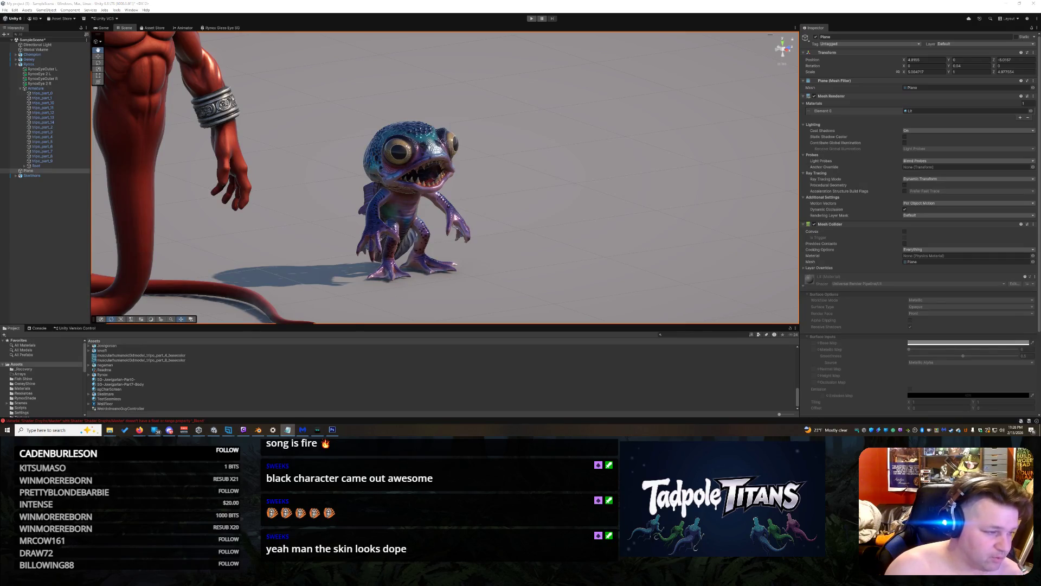
{"action": "scroll", "coordinate": [433, 183], "scroll_direction": "down", "scroll_amount": 5}
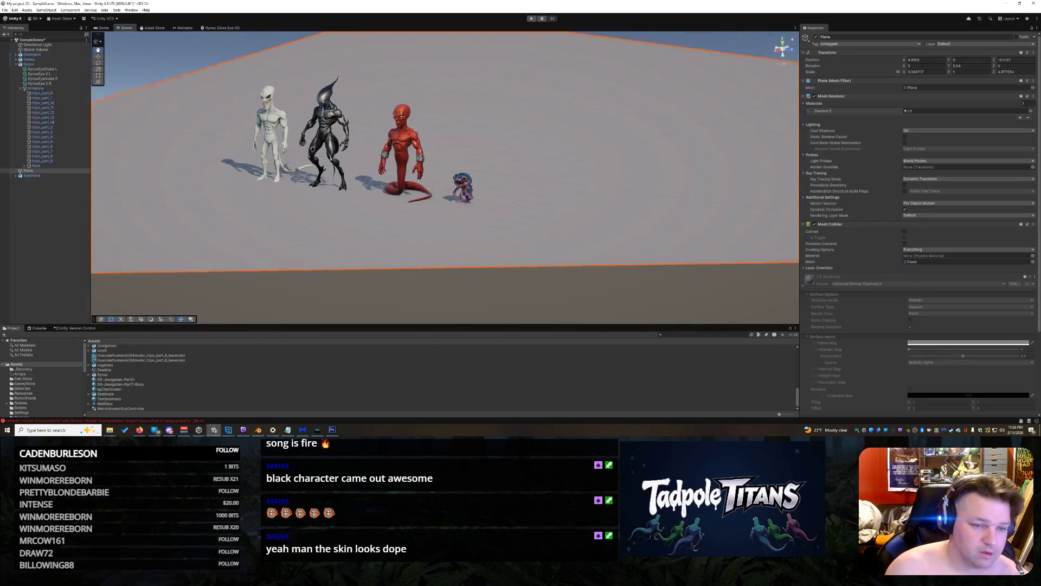
Zoom close on the pale, black and red characters, pan to the pale one, then switch to Firefox
{"action": "scroll", "coordinate": [420, 286], "scroll_direction": "up", "scroll_amount": 5}
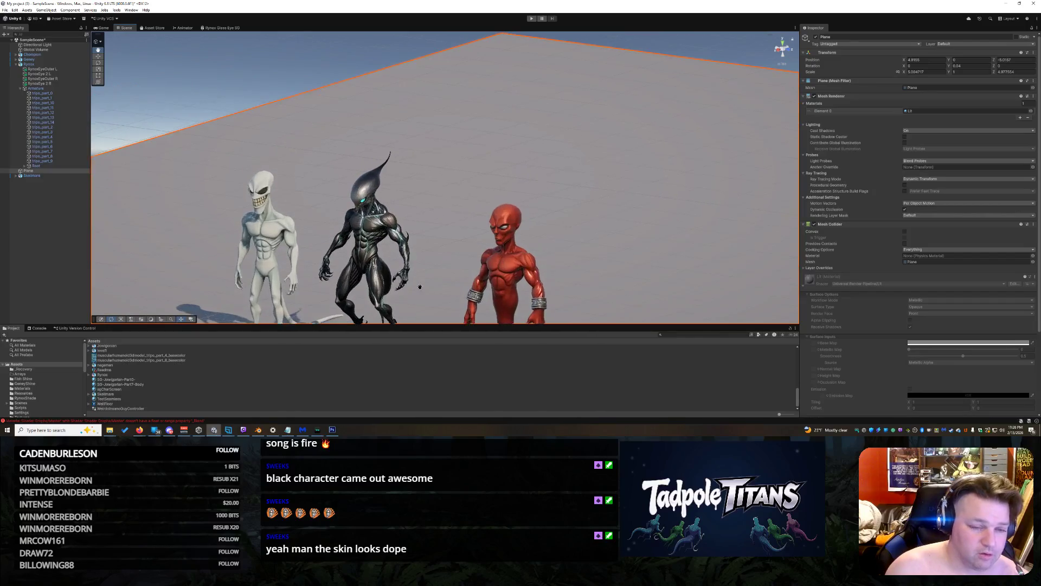
{"action": "scroll", "coordinate": [420, 286], "scroll_direction": "up", "scroll_amount": 8}
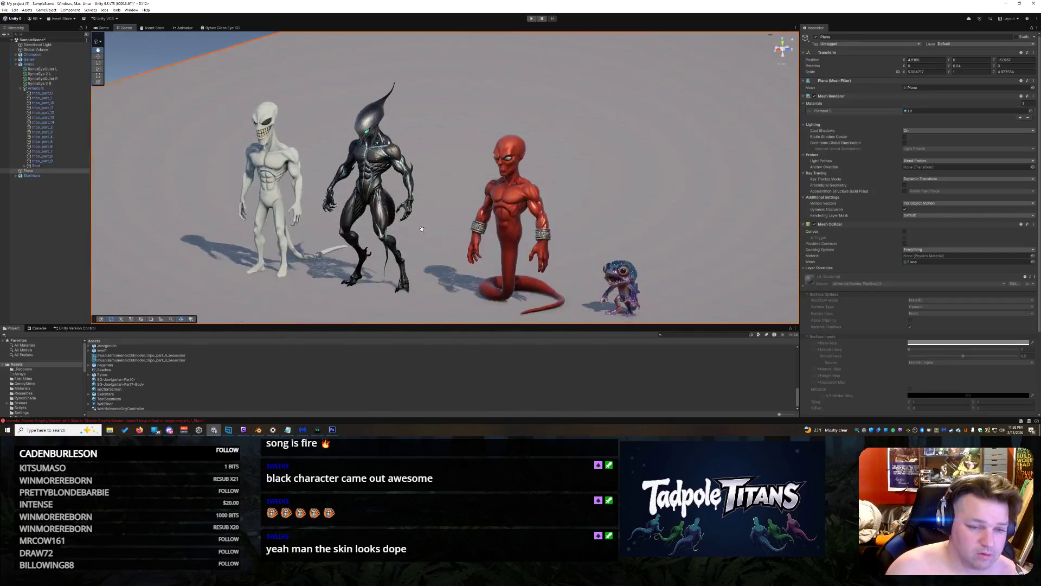
{"action": "left_click_drag", "start_coordinate": [333, 198], "coordinate": [409, 194]}
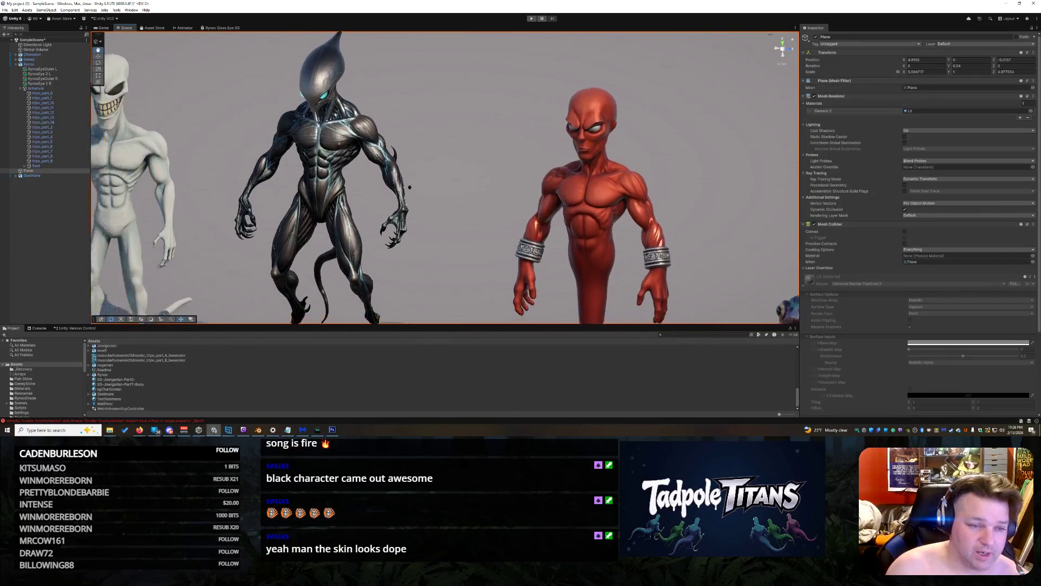
{"action": "key", "text": "alt+Tab"}
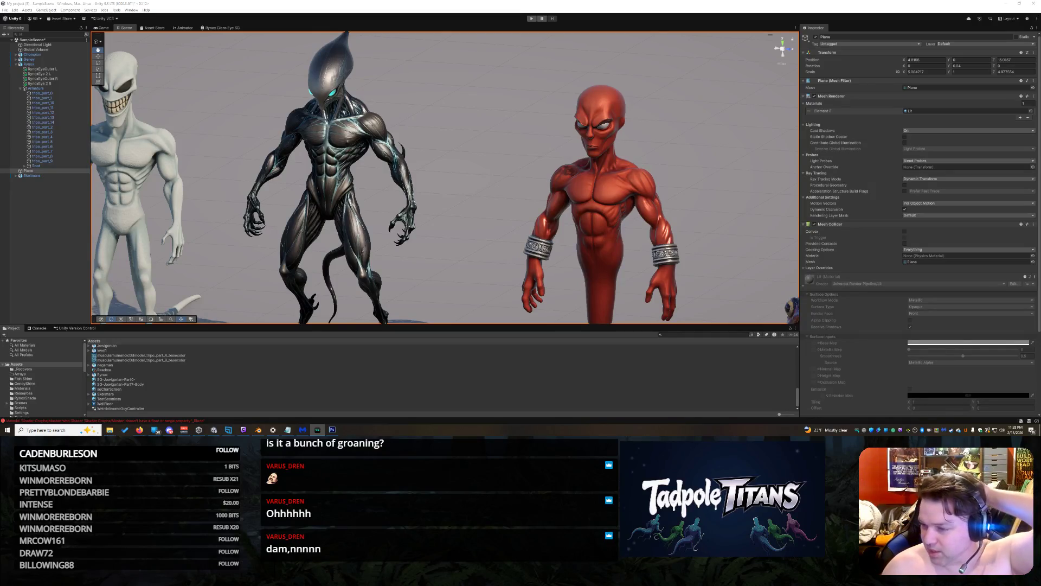
Orbit and pan to recentre the row of characters, then rezoom to frame all four
{"action": "left_click_drag", "start_coordinate": [705, 255], "coordinate": [780, 258]}
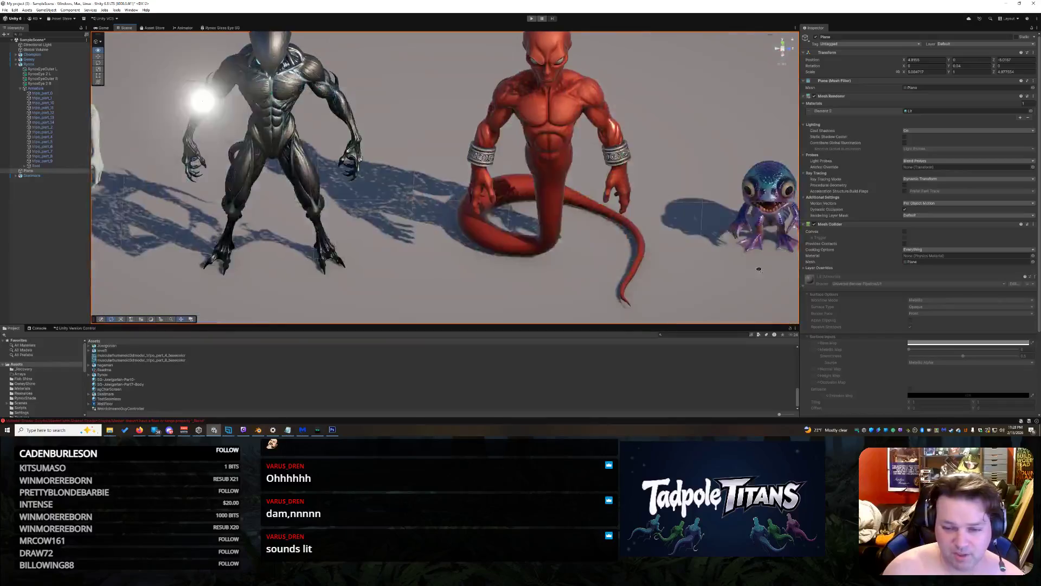
{"action": "left_click_drag", "start_coordinate": [662, 236], "coordinate": [586, 227]}
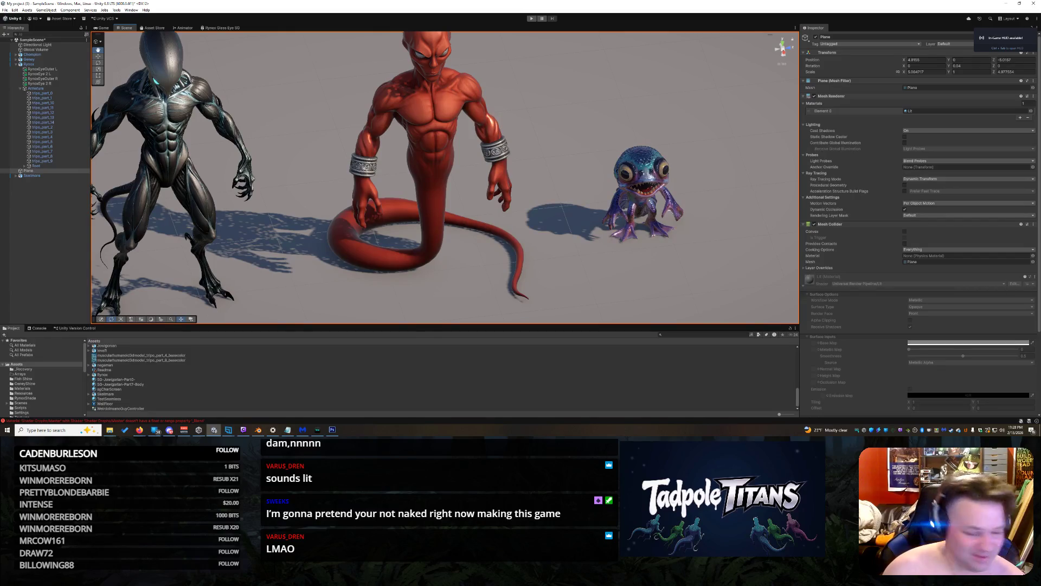
{"action": "key", "text": "alt+Tab"}
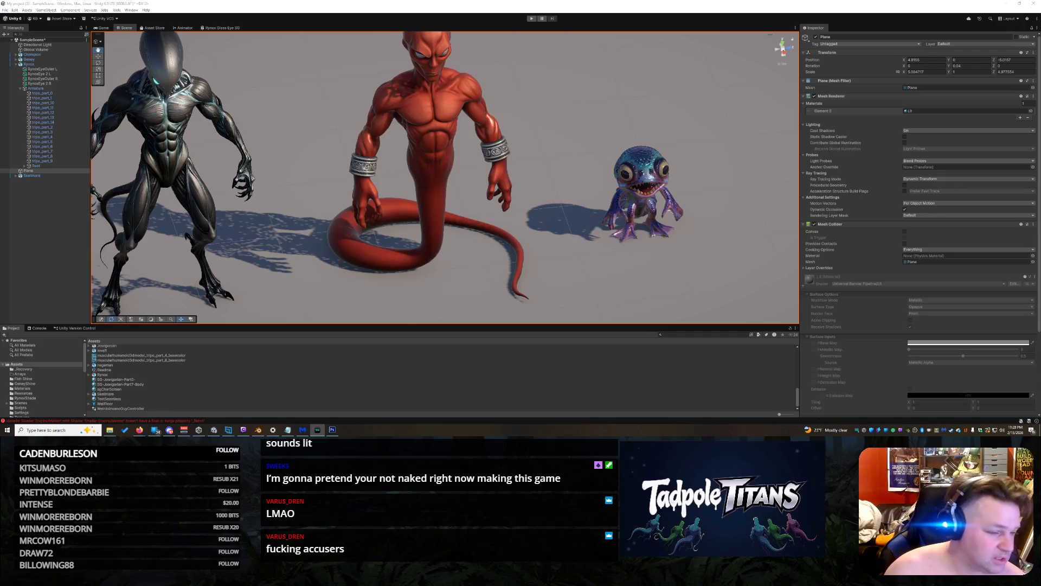
{"action": "scroll", "coordinate": [284, 185], "scroll_direction": "down", "scroll_amount": 5}
{"action": "scroll", "coordinate": [306, 245], "scroll_direction": "up", "scroll_amount": 3}
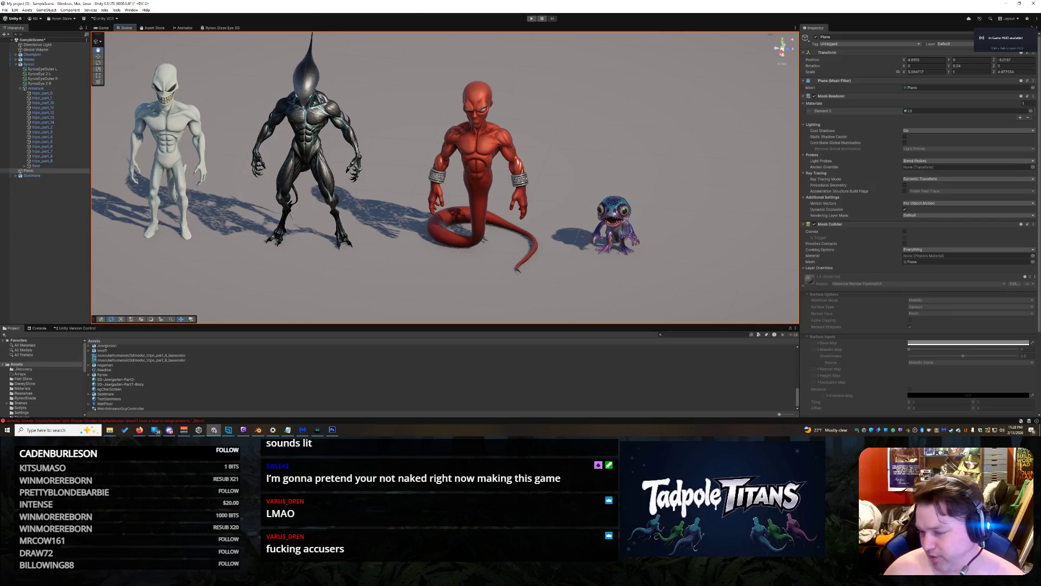
Return to Unity and pull the Scene camera back so the four characters look smaller
{"action": "key", "text": "alt+Tab"}
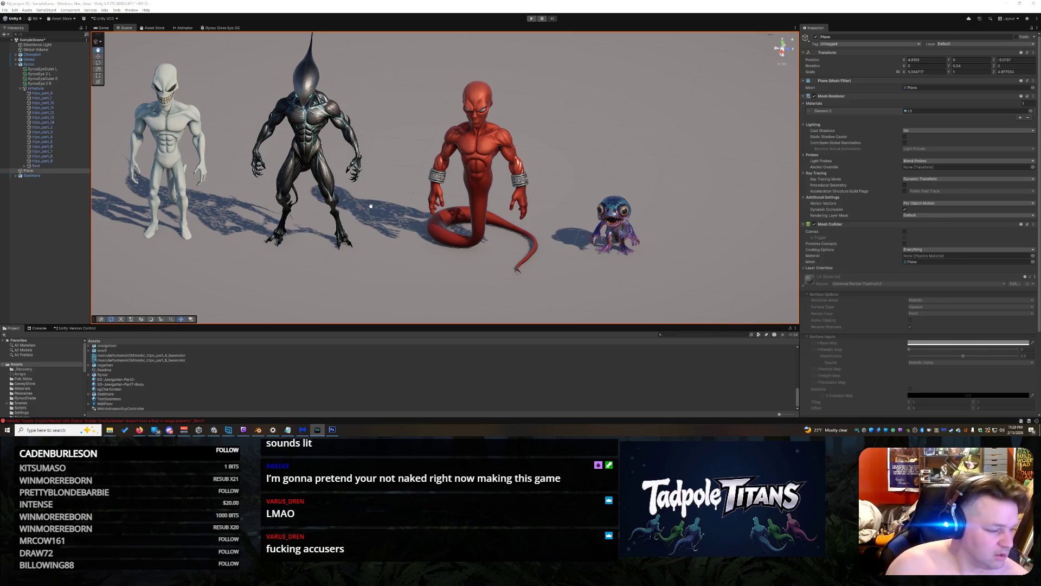
{"action": "scroll", "coordinate": [377, 252], "scroll_direction": "down", "scroll_amount": 3}
{"action": "mouse_move", "coordinate": [372, 251]}
{"action": "left_mouse_down"}
{"action": "mouse_move", "coordinate": [482, 231]}
{"action": "mouse_move", "coordinate": [488, 216]}
{"action": "mouse_move", "coordinate": [435, 178]}
{"action": "mouse_move", "coordinate": [430, 212]}
{"action": "mouse_move", "coordinate": [418, 190]}
{"action": "mouse_move", "coordinate": [430, 251]}
{"action": "mouse_move", "coordinate": [433, 242]}
{"action": "left_mouse_up"}
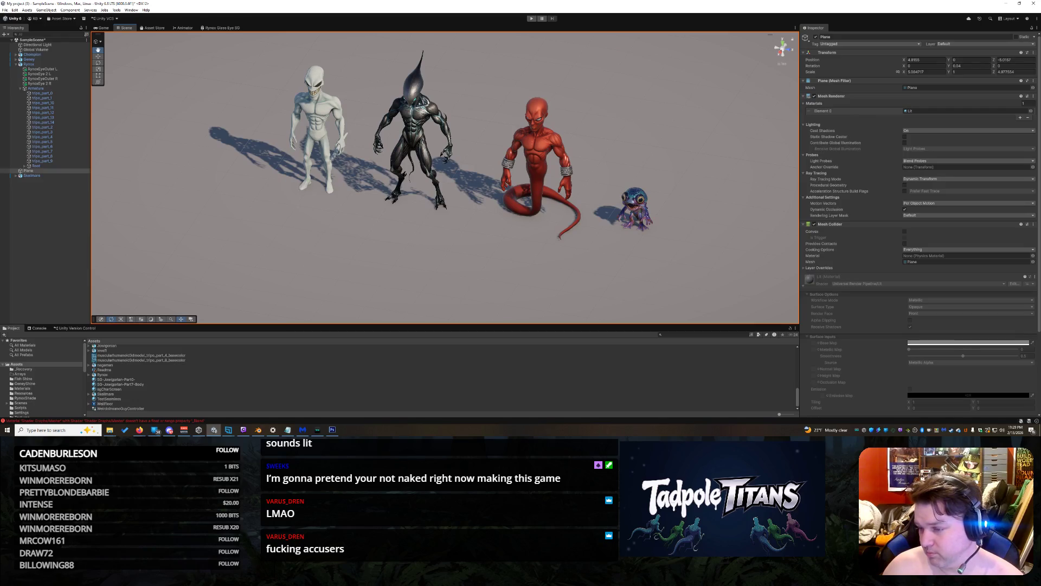
Return to Unity and orbit lower so the plane's near edge shows below the characters
{"action": "key", "text": "alt+Tab"}
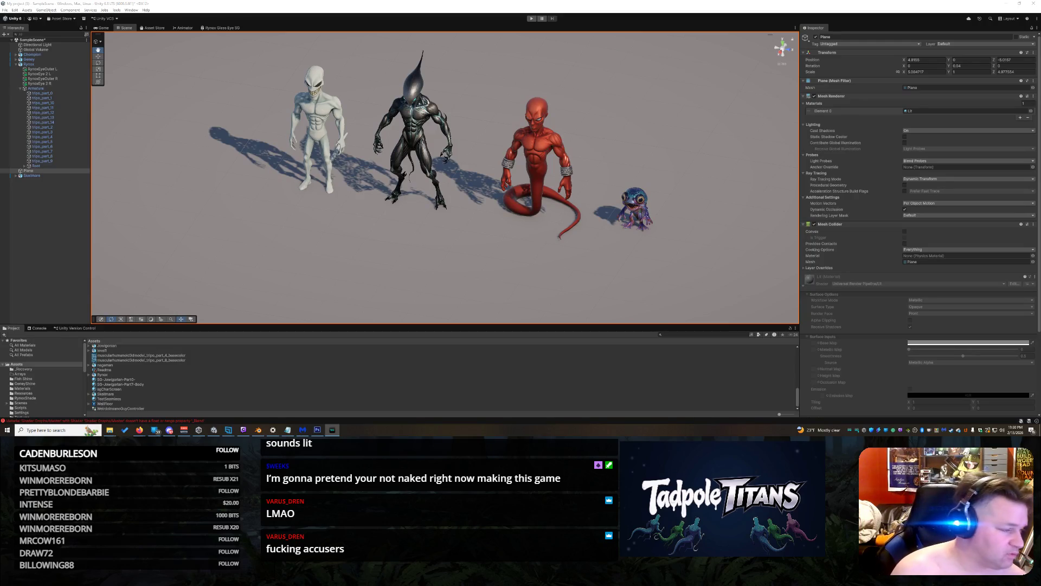
{"action": "mouse_move", "coordinate": [291, 269]}
{"action": "left_mouse_down"}
{"action": "mouse_move", "coordinate": [414, 251]}
{"action": "mouse_move", "coordinate": [423, 230]}
{"action": "mouse_move", "coordinate": [396, 226]}
{"action": "mouse_move", "coordinate": [581, 217]}
{"action": "mouse_move", "coordinate": [542, 222]}
{"action": "mouse_move", "coordinate": [413, 200]}
{"action": "mouse_move", "coordinate": [447, 240]}
{"action": "mouse_move", "coordinate": [535, 211]}
{"action": "mouse_move", "coordinate": [593, 230]}
{"action": "mouse_move", "coordinate": [584, 219]}
{"action": "mouse_move", "coordinate": [529, 237]}
{"action": "mouse_move", "coordinate": [628, 226]}
{"action": "mouse_move", "coordinate": [507, 240]}
{"action": "left_mouse_up"}
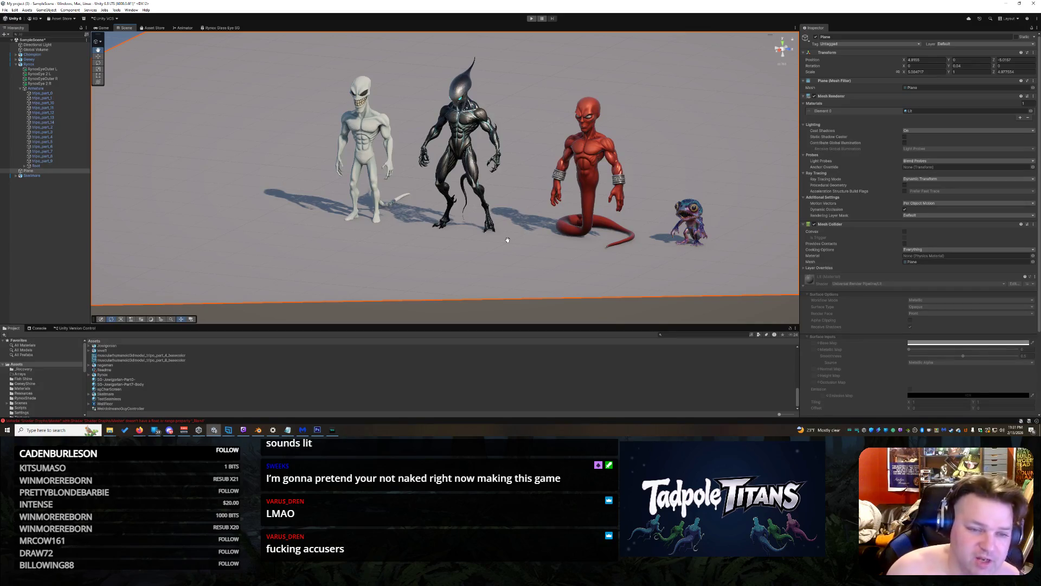
Zoom and orbit for closer looks at the characters, then bring the Tripo browser window forward
{"action": "scroll", "coordinate": [507, 239], "scroll_direction": "up", "scroll_amount": 6}
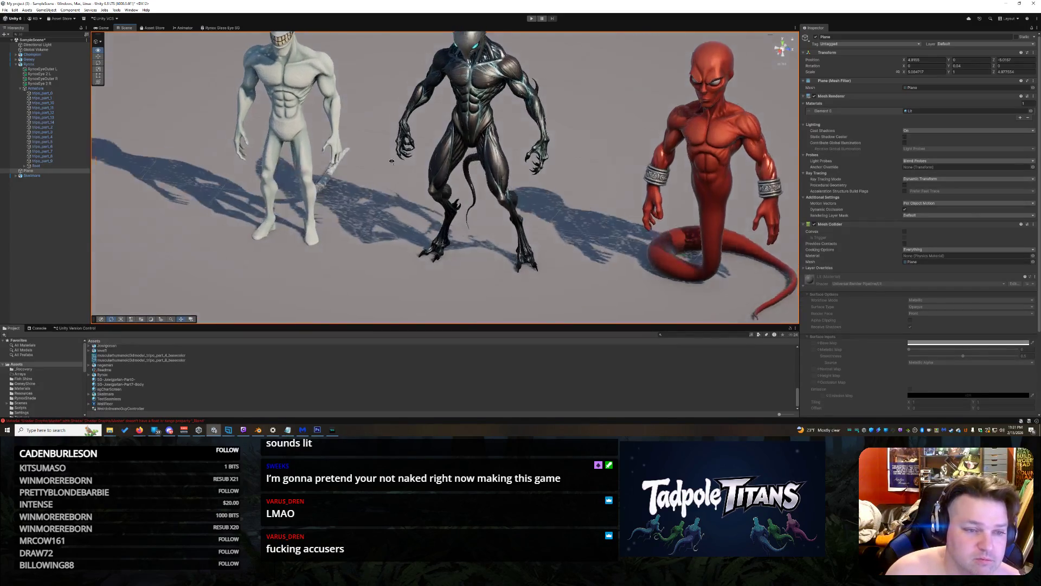
{"action": "left_click_drag", "start_coordinate": [391, 161], "coordinate": [393, 140]}
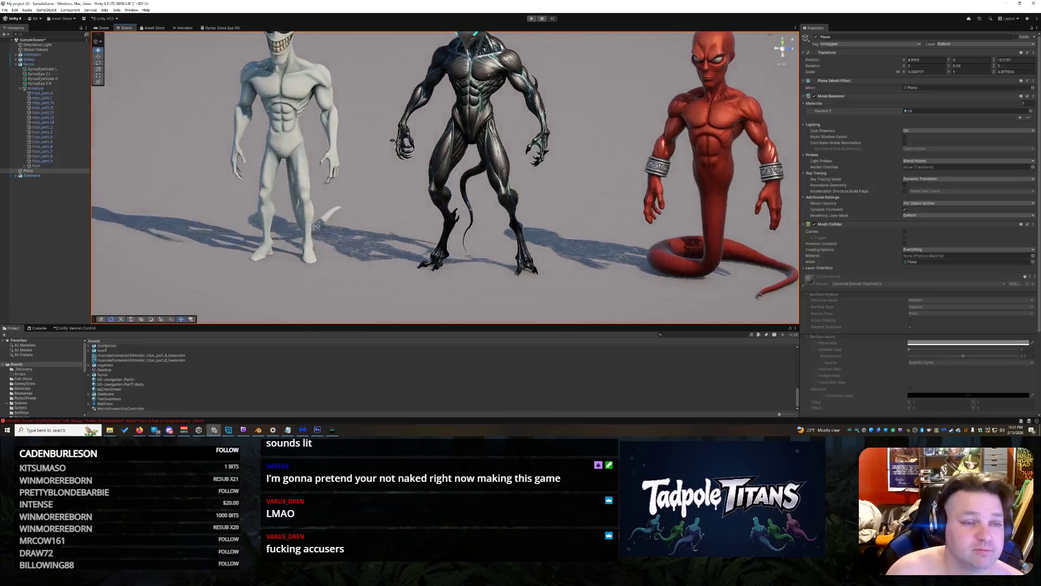
{"action": "scroll", "coordinate": [392, 141], "scroll_direction": "down", "scroll_amount": 8}
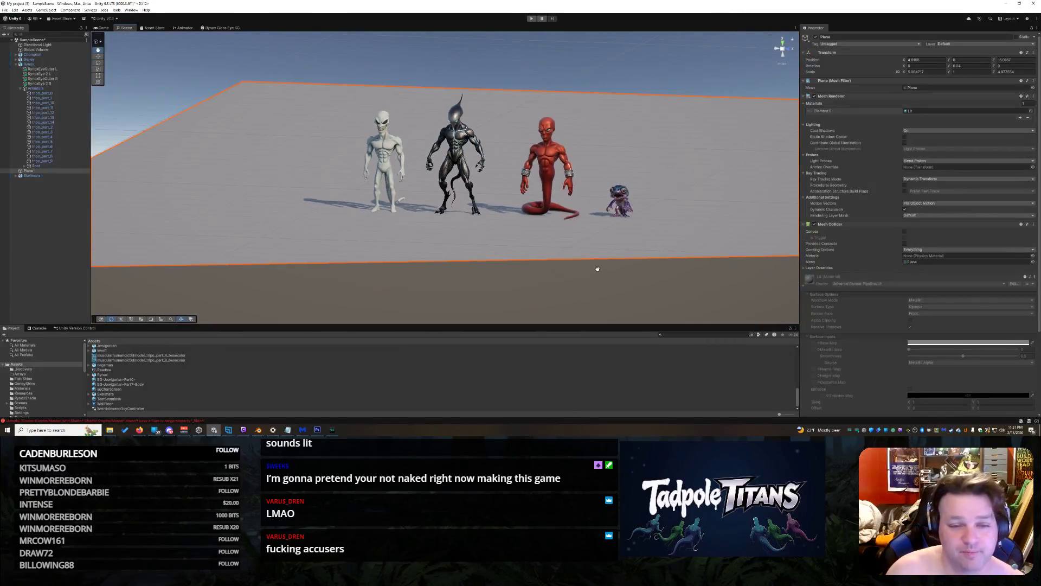
{"action": "scroll", "coordinate": [597, 263], "scroll_direction": "up", "scroll_amount": 5}
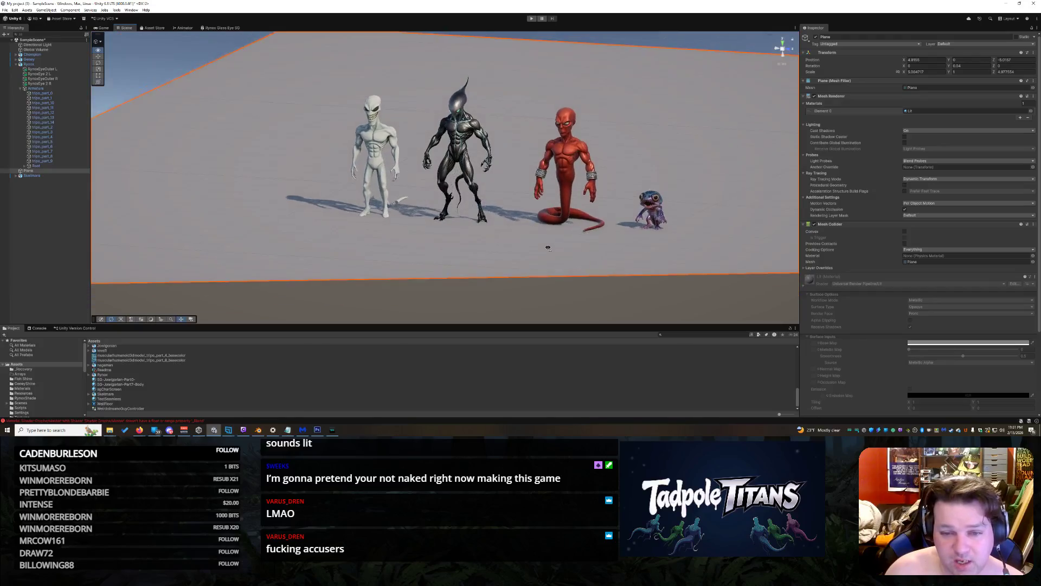
{"action": "left_click_drag", "start_coordinate": [548, 247], "coordinate": [548, 250]}
{"action": "mouse_move", "coordinate": [140, 429]}
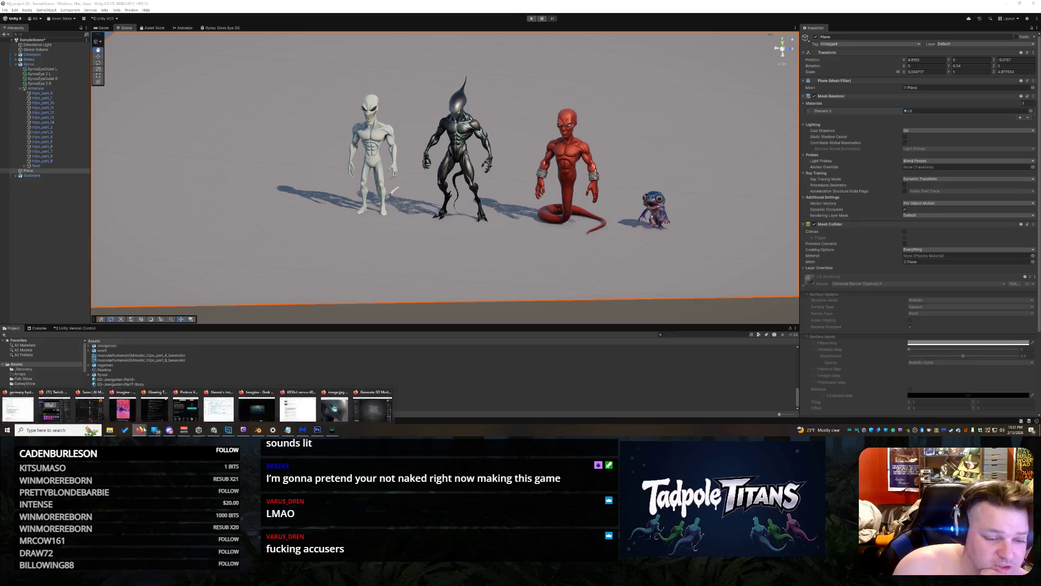
{"action": "left_click", "coordinate": [372, 407]}
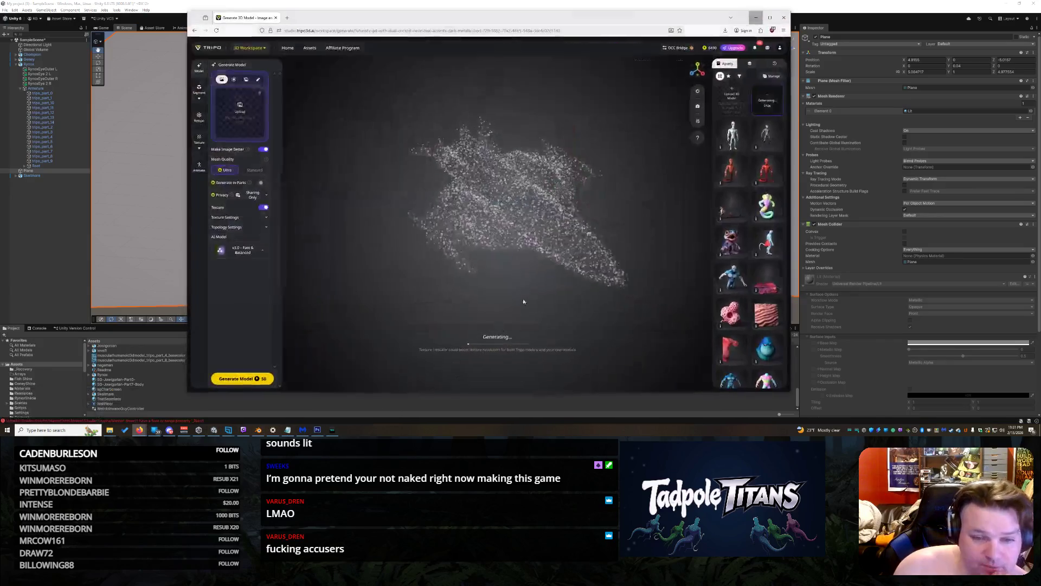
Zoom in and orbit the jet model, then use Free Retry to regenerate it
{"action": "scroll", "coordinate": [572, 178], "scroll_direction": "up", "scroll_amount": 10}
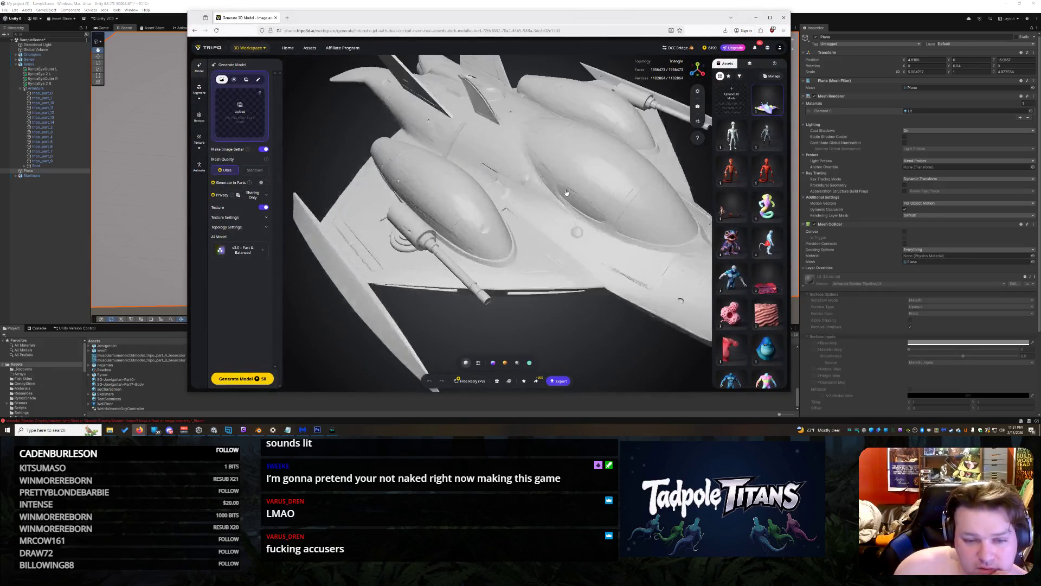
{"action": "scroll", "coordinate": [619, 217], "scroll_direction": "up", "scroll_amount": 5}
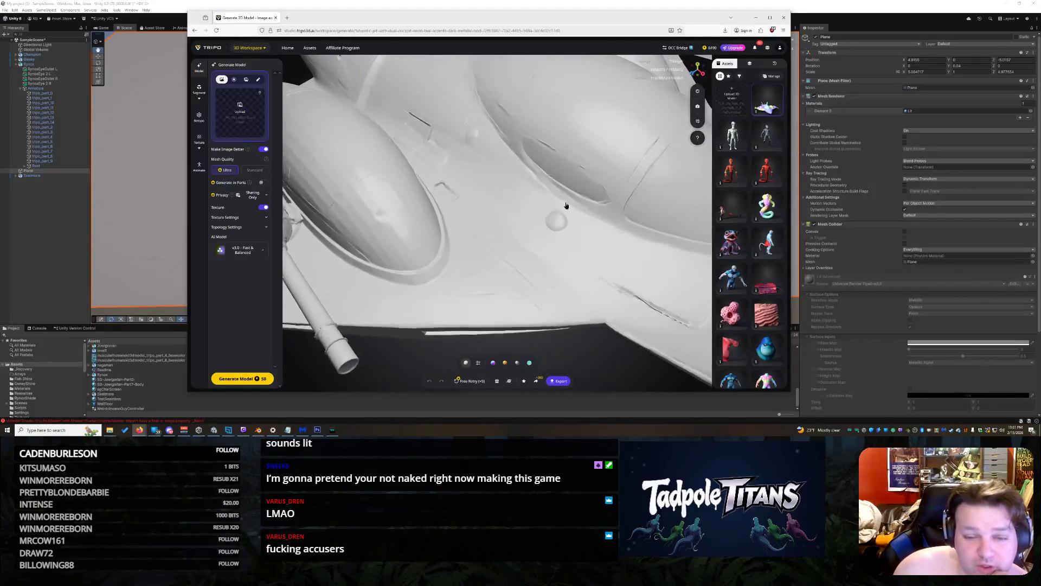
{"action": "mouse_move", "coordinate": [505, 193]}
{"action": "left_mouse_down"}
{"action": "mouse_move", "coordinate": [465, 218]}
{"action": "mouse_move", "coordinate": [586, 212]}
{"action": "mouse_move", "coordinate": [580, 223]}
{"action": "mouse_move", "coordinate": [490, 200]}
{"action": "mouse_move", "coordinate": [519, 242]}
{"action": "mouse_move", "coordinate": [448, 244]}
{"action": "mouse_move", "coordinate": [464, 254]}
{"action": "mouse_move", "coordinate": [463, 224]}
{"action": "mouse_move", "coordinate": [479, 201]}
{"action": "left_mouse_up"}
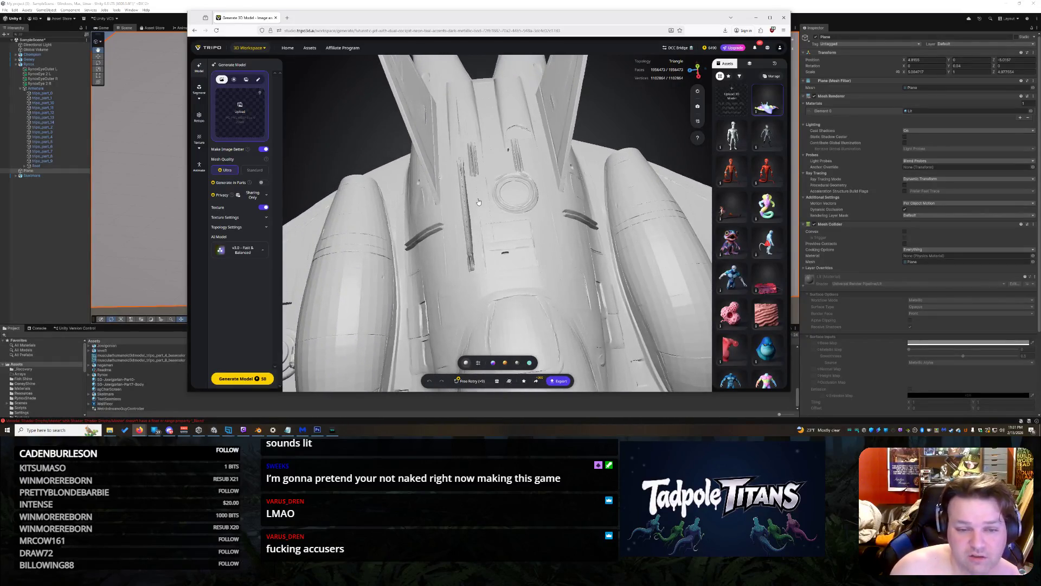
{"action": "left_click", "coordinate": [469, 381]}
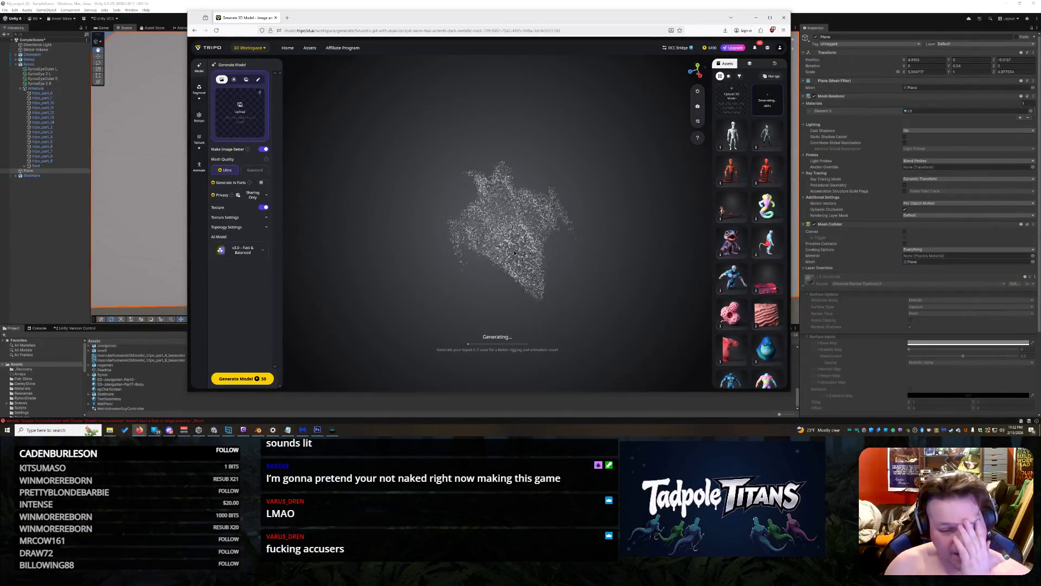
Rotate the generating point cloud to a side view, then return to Unity's character scene
{"action": "mouse_move", "coordinate": [562, 248]}
{"action": "left_mouse_down"}
{"action": "mouse_move", "coordinate": [560, 221]}
{"action": "mouse_move", "coordinate": [630, 231]}
{"action": "left_mouse_up"}
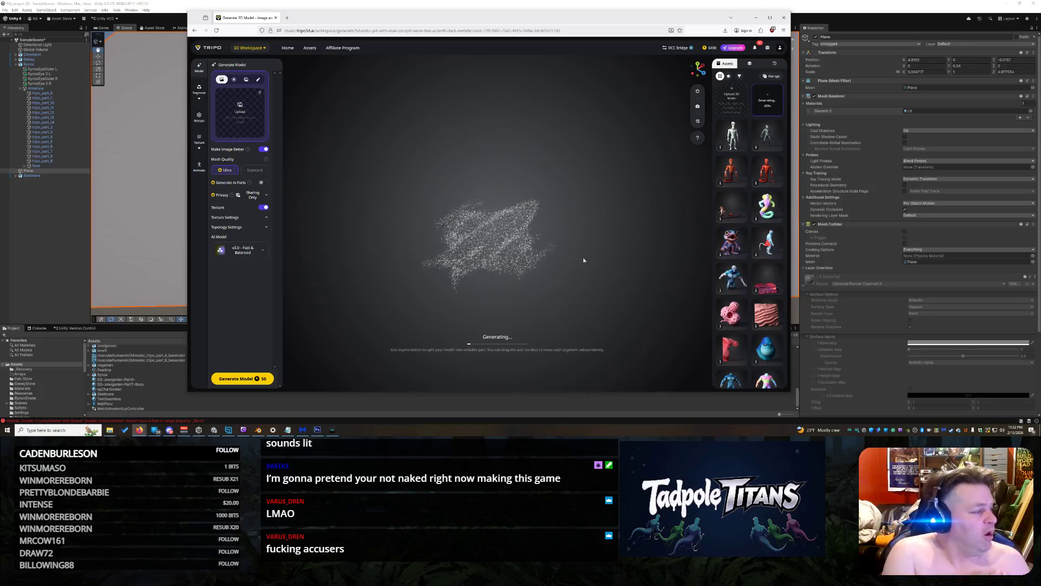
{"action": "left_click", "coordinate": [35, 222]}
{"action": "scroll", "coordinate": [482, 202], "scroll_direction": "up", "scroll_amount": 5}
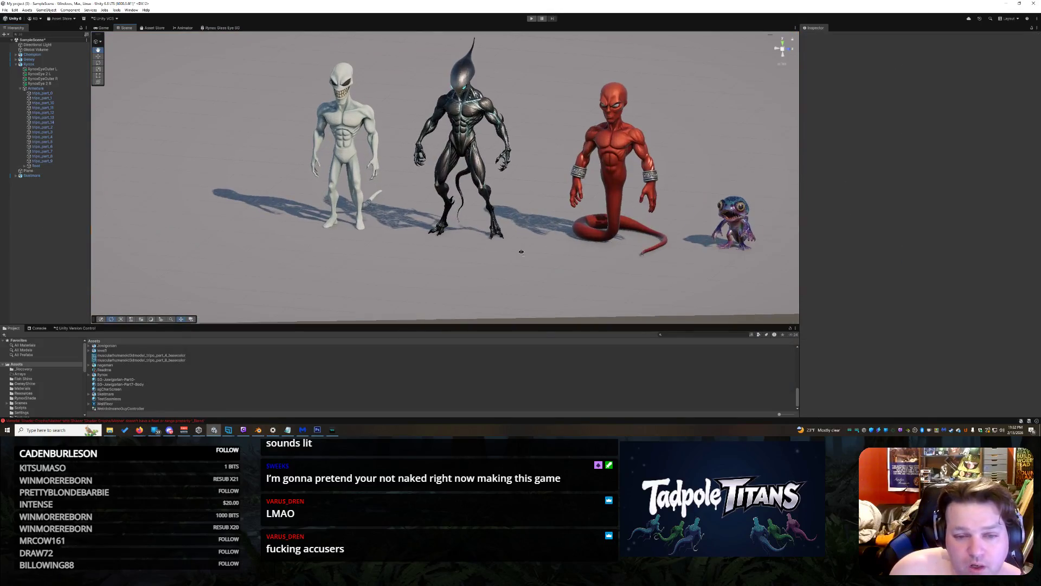
Drag the nagaman asset from the Project window onto the grey plane beside the four characters
{"action": "left_click_drag", "start_coordinate": [517, 247], "coordinate": [499, 249]}
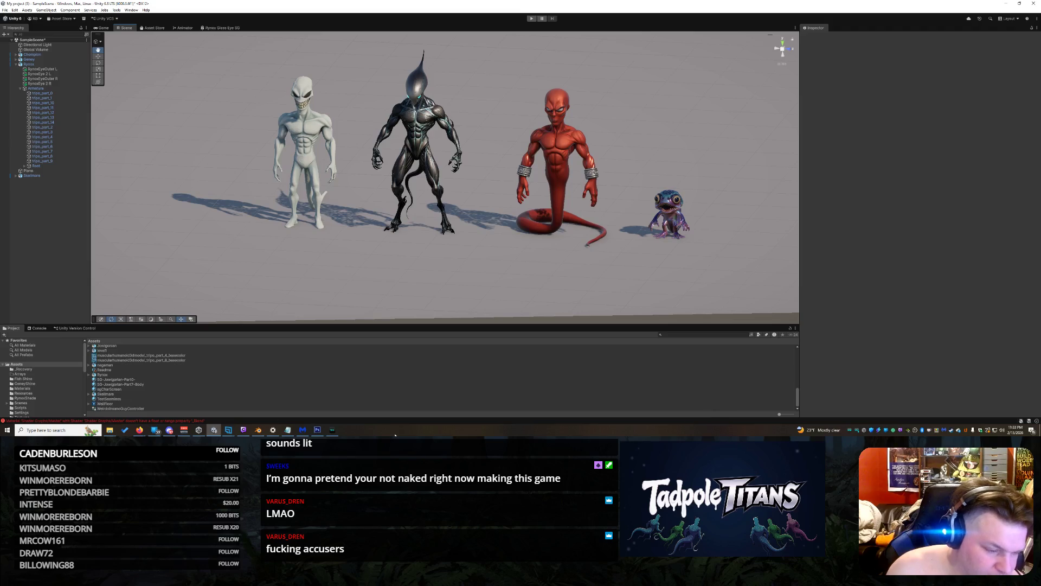
{"action": "mouse_move", "coordinate": [105, 364]}
{"action": "left_mouse_down"}
{"action": "mouse_move", "coordinate": [187, 223]}
{"action": "mouse_move", "coordinate": [200, 224]}
{"action": "mouse_move", "coordinate": [210, 247]}
{"action": "mouse_move", "coordinate": [281, 243]}
{"action": "mouse_move", "coordinate": [269, 197]}
{"action": "mouse_move", "coordinate": [276, 262]}
{"action": "mouse_move", "coordinate": [311, 250]}
{"action": "mouse_move", "coordinate": [261, 242]}
{"action": "left_mouse_up"}
Move the nagaman left, scale it up to about 9, and raise it onto the plane
{"action": "key", "text": "w"}
{"action": "mouse_move", "coordinate": [254, 224]}
{"action": "left_mouse_down"}
{"action": "mouse_move", "coordinate": [233, 246]}
{"action": "mouse_move", "coordinate": [222, 293]}
{"action": "left_mouse_up"}
{"action": "scroll", "coordinate": [265, 269], "scroll_direction": "down", "scroll_amount": 2}
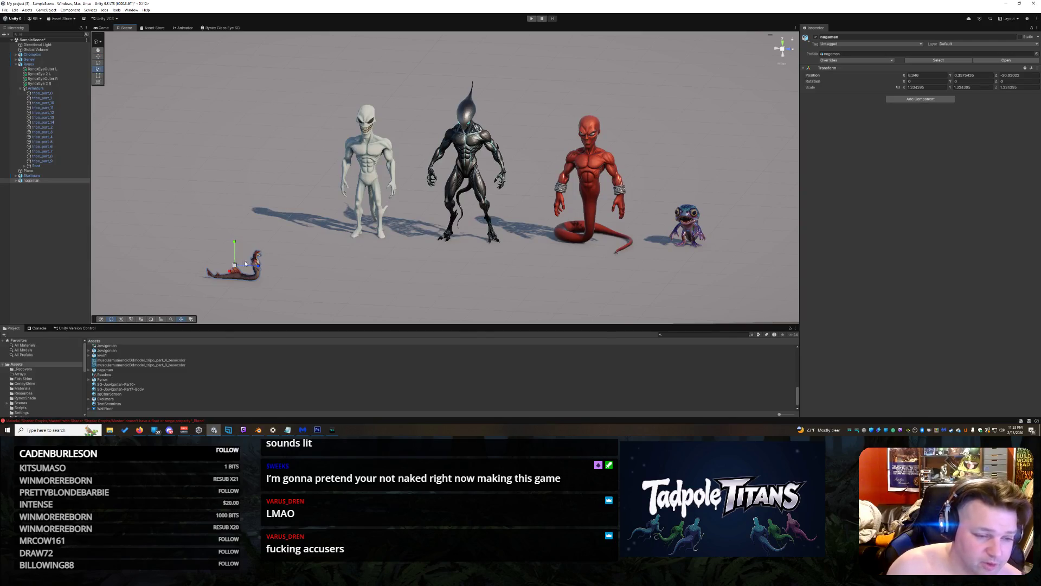
{"action": "mouse_move", "coordinate": [235, 267]}
{"action": "left_mouse_down"}
{"action": "mouse_move", "coordinate": [183, 274]}
{"action": "mouse_move", "coordinate": [163, 179]}
{"action": "mouse_move", "coordinate": [93, 98]}
{"action": "left_mouse_up"}
{"action": "key", "text": "w"}
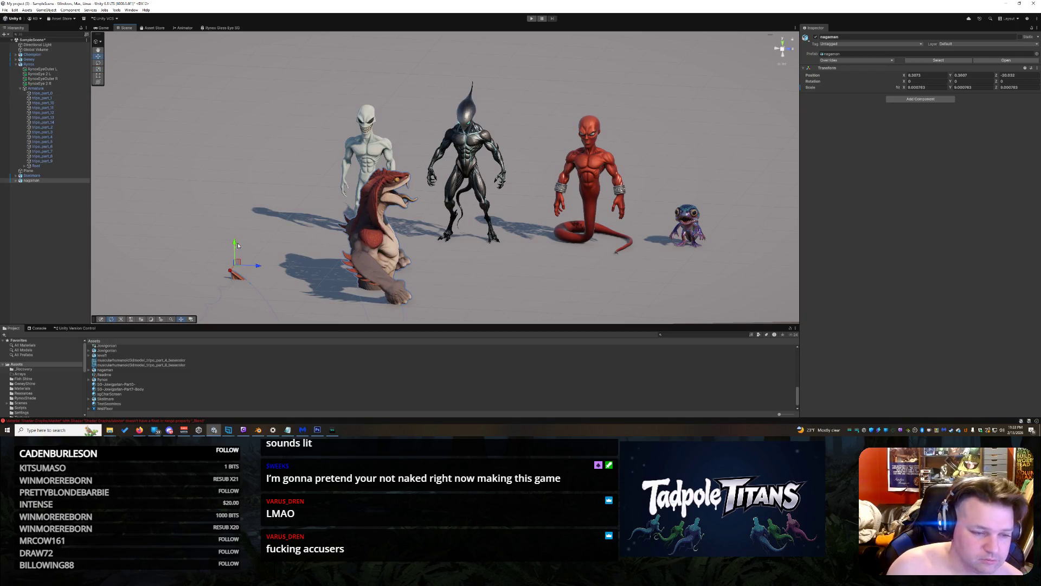
{"action": "left_click_drag", "start_coordinate": [239, 232], "coordinate": [239, 163]}
Orbit around the lineup from a low side view, then higher above the floor
{"action": "mouse_move", "coordinate": [489, 267]}
{"action": "left_mouse_down"}
{"action": "mouse_move", "coordinate": [360, 249]}
{"action": "mouse_move", "coordinate": [333, 265]}
{"action": "mouse_move", "coordinate": [460, 251]}
{"action": "mouse_move", "coordinate": [310, 253]}
{"action": "mouse_move", "coordinate": [491, 249]}
{"action": "mouse_move", "coordinate": [561, 262]}
{"action": "mouse_move", "coordinate": [251, 238]}
{"action": "mouse_move", "coordinate": [394, 276]}
{"action": "left_mouse_up"}
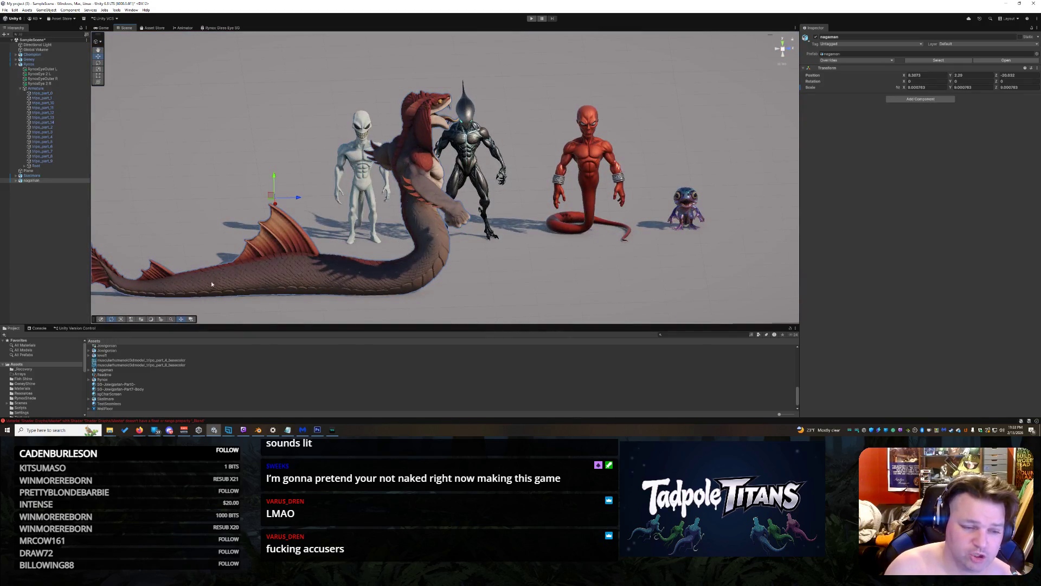
{"action": "left_click_drag", "start_coordinate": [536, 306], "coordinate": [251, 161]}
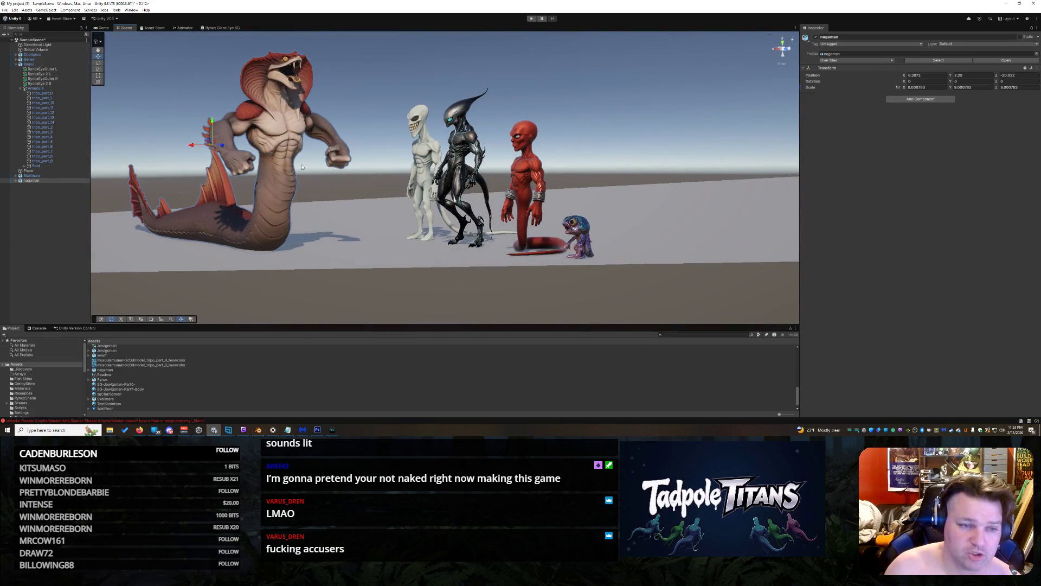
{"action": "left_click_drag", "start_coordinate": [297, 173], "coordinate": [492, 248]}
Remove the stray nagaman copy, select the Plane, and zoom in slightly around the aliens
{"action": "key", "text": "ctrl+z"}
{"action": "key", "text": "ctrl+z"}
{"action": "key", "text": "ctrl+z"}
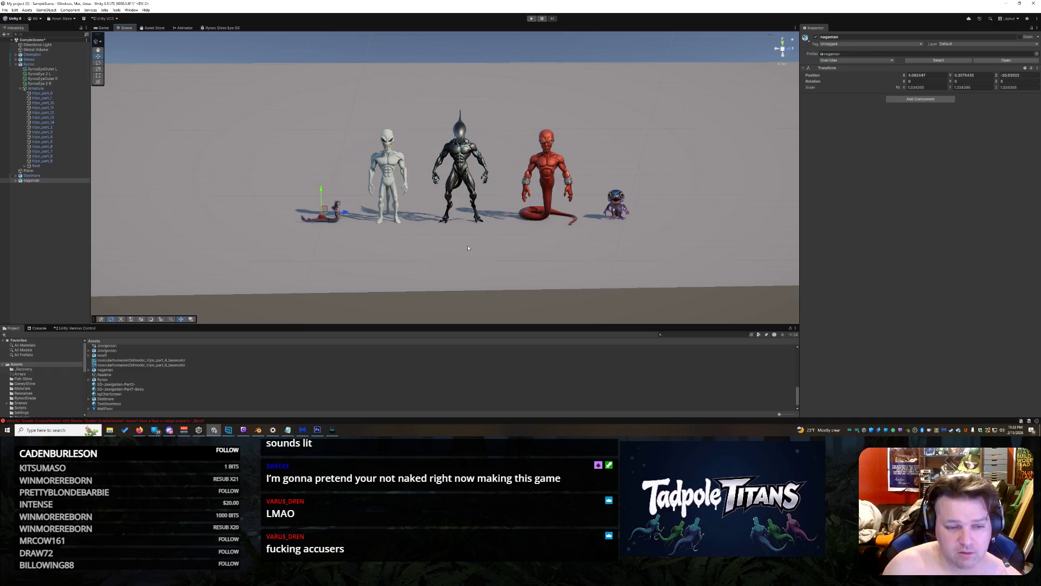
{"action": "left_click", "coordinate": [467, 250]}
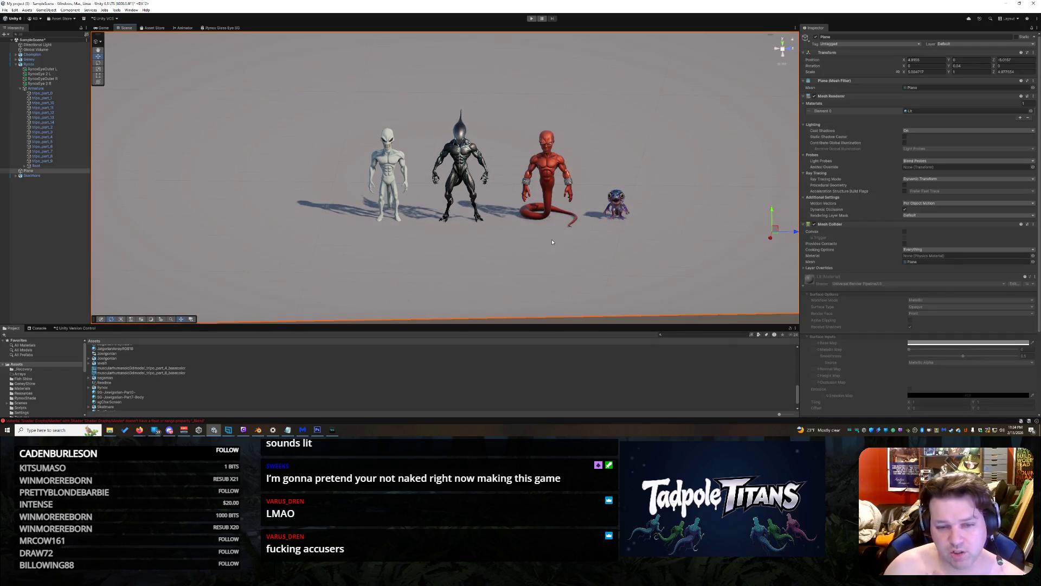
{"action": "scroll", "coordinate": [551, 240], "scroll_direction": "up", "scroll_amount": 3}
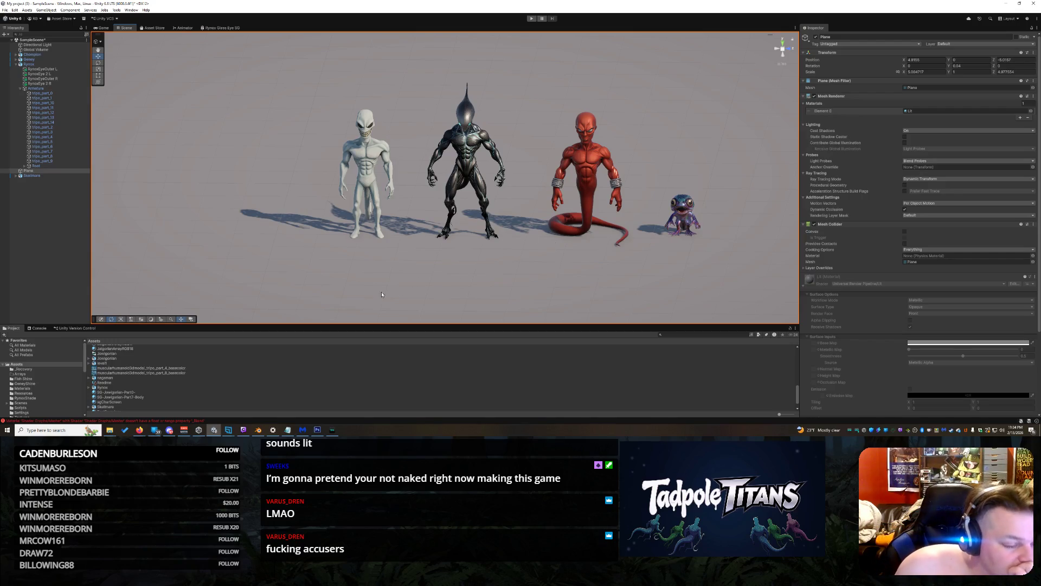
{"action": "mouse_move", "coordinate": [535, 255]}
{"action": "left_mouse_down"}
{"action": "mouse_move", "coordinate": [574, 245]}
{"action": "mouse_move", "coordinate": [552, 244]}
{"action": "left_mouse_up"}
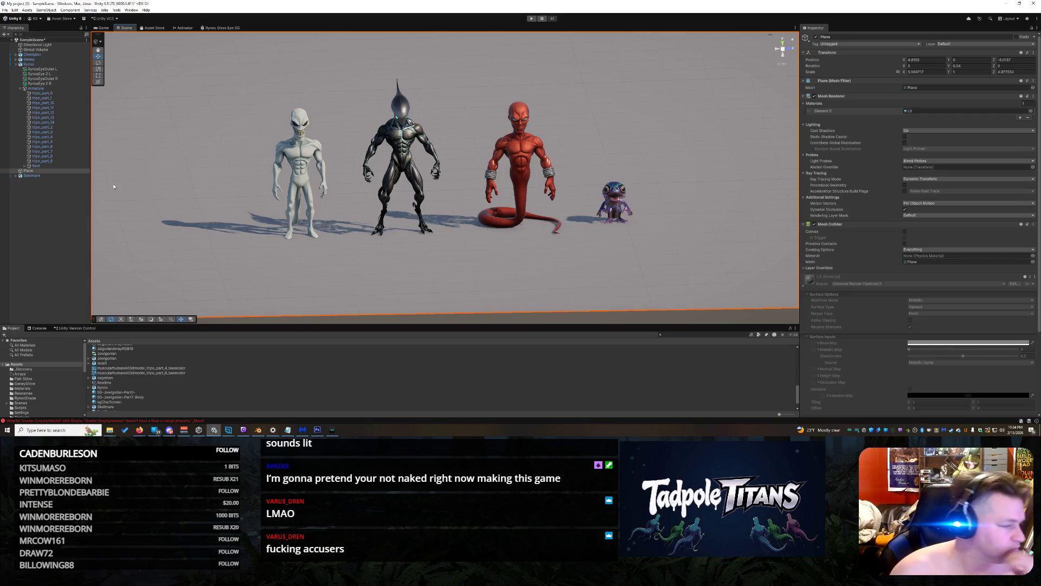
{"action": "key", "text": "alt+Tab"}
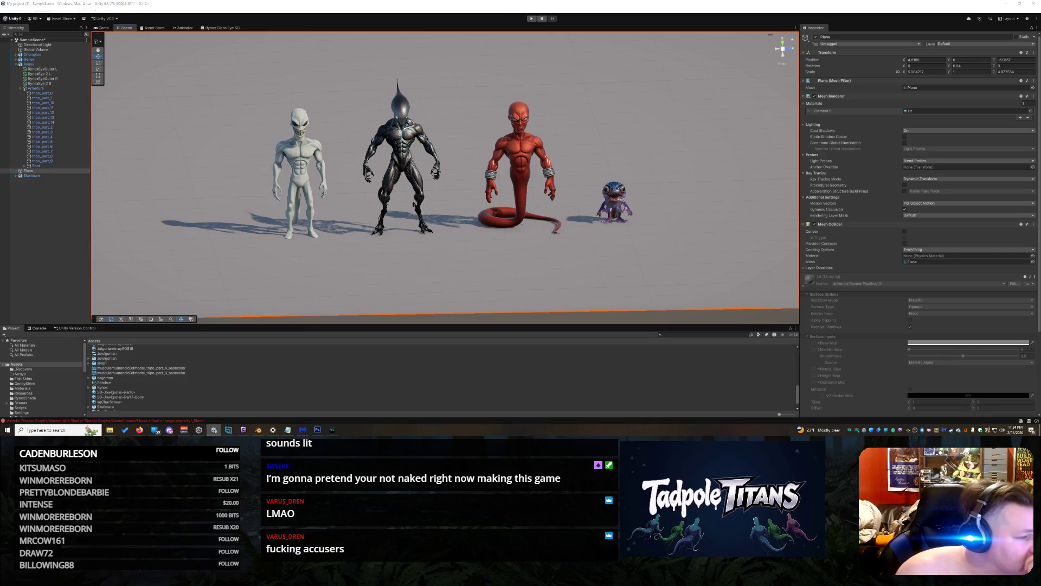
{"action": "key", "text": "alt+Tab"}
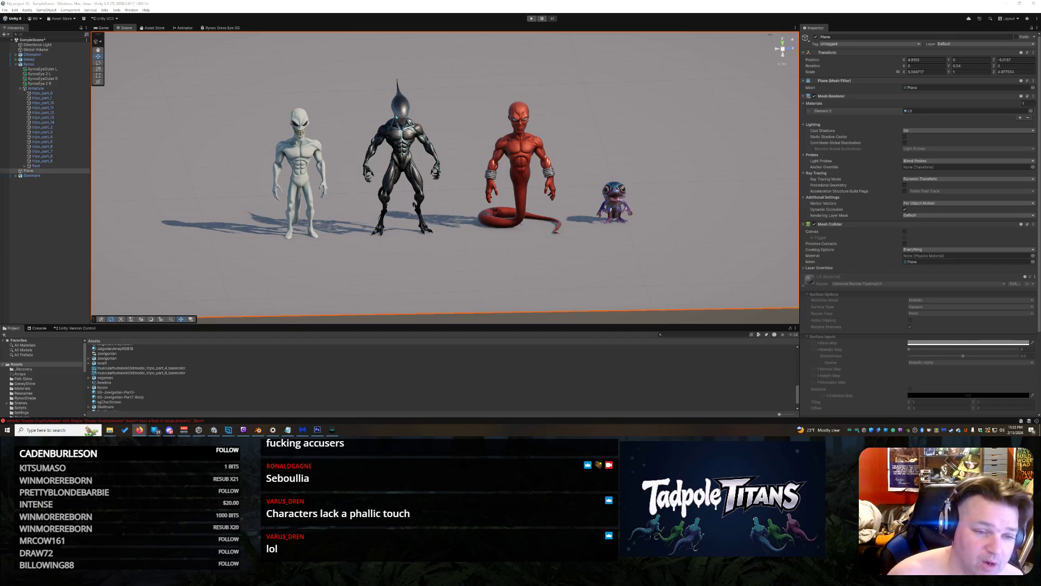
Zoom in and orbit to a close, front three-quarter view of the four aliens
{"action": "scroll", "coordinate": [361, 154], "scroll_direction": "up", "scroll_amount": 3}
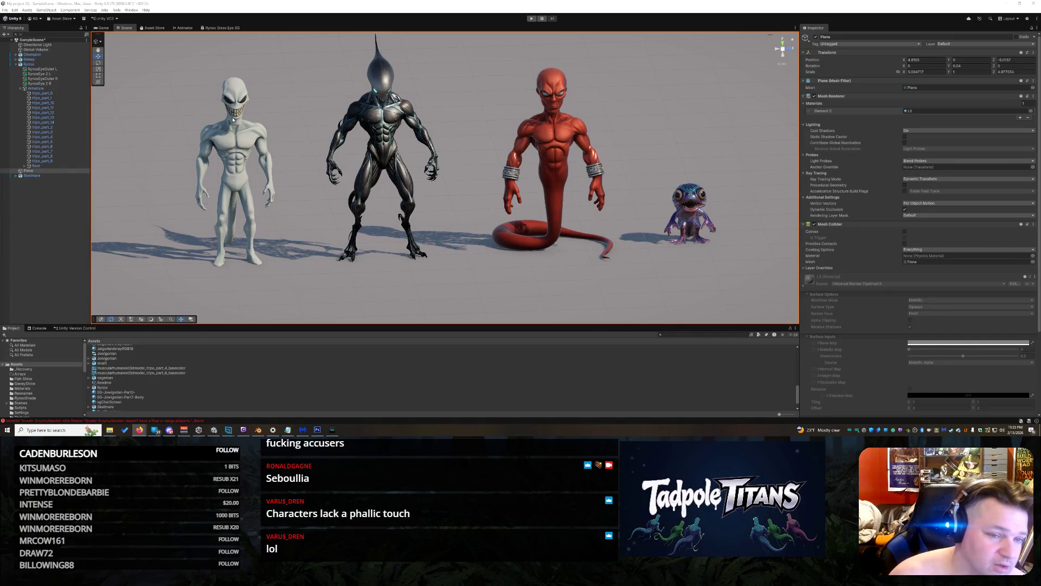
{"action": "left_click_drag", "start_coordinate": [347, 178], "coordinate": [415, 195]}
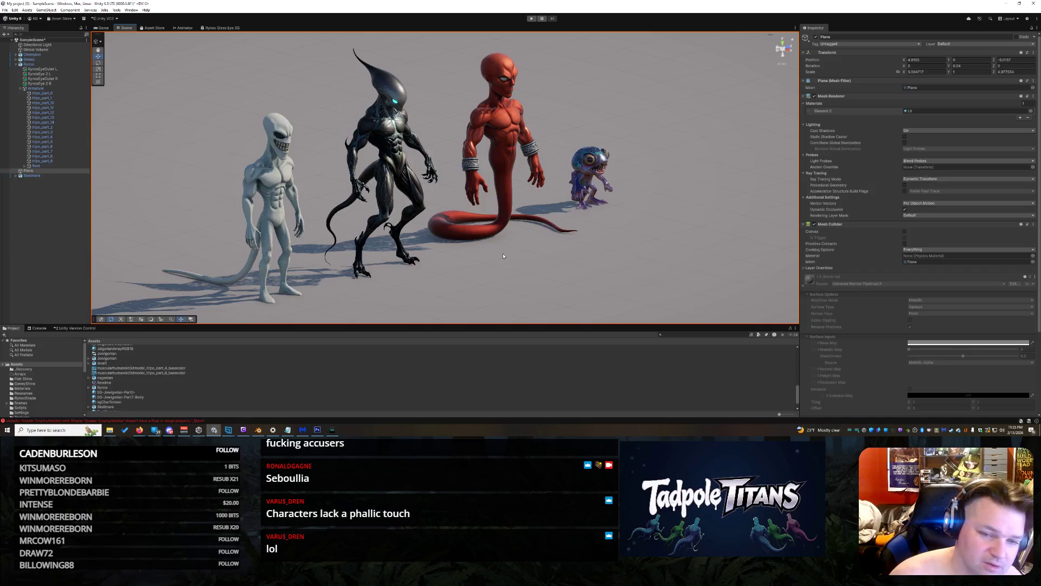
{"action": "mouse_move", "coordinate": [487, 255]}
{"action": "left_mouse_down"}
{"action": "mouse_move", "coordinate": [504, 171]}
{"action": "mouse_move", "coordinate": [402, 158]}
{"action": "mouse_move", "coordinate": [580, 176]}
{"action": "mouse_move", "coordinate": [637, 165]}
{"action": "mouse_move", "coordinate": [622, 168]}
{"action": "left_mouse_up"}
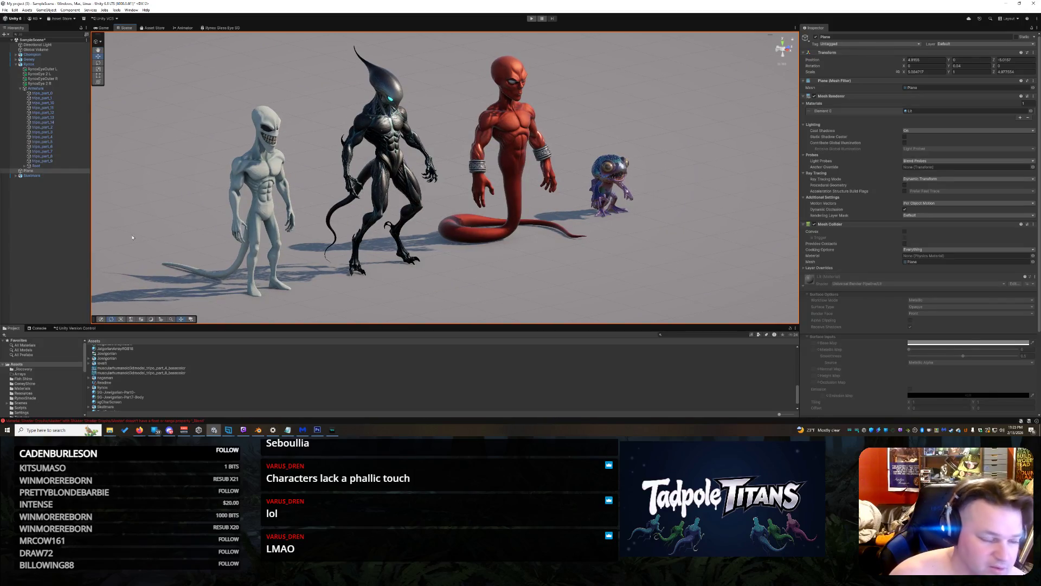
{"action": "left_click", "coordinate": [140, 429]}
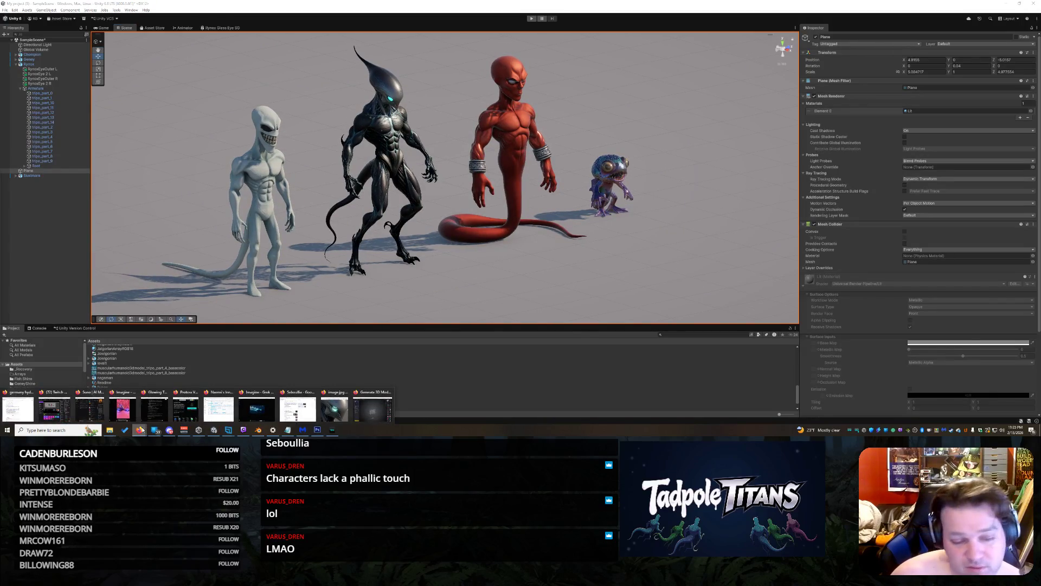
{"action": "left_click", "coordinate": [372, 407]}
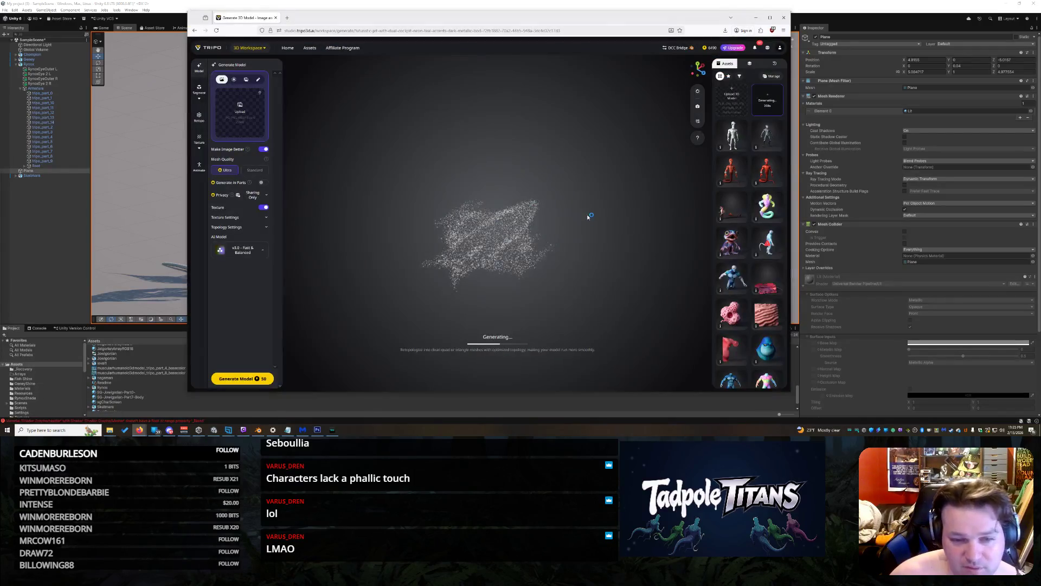
{"action": "scroll", "coordinate": [780, 315], "scroll_direction": "down", "scroll_amount": 3}
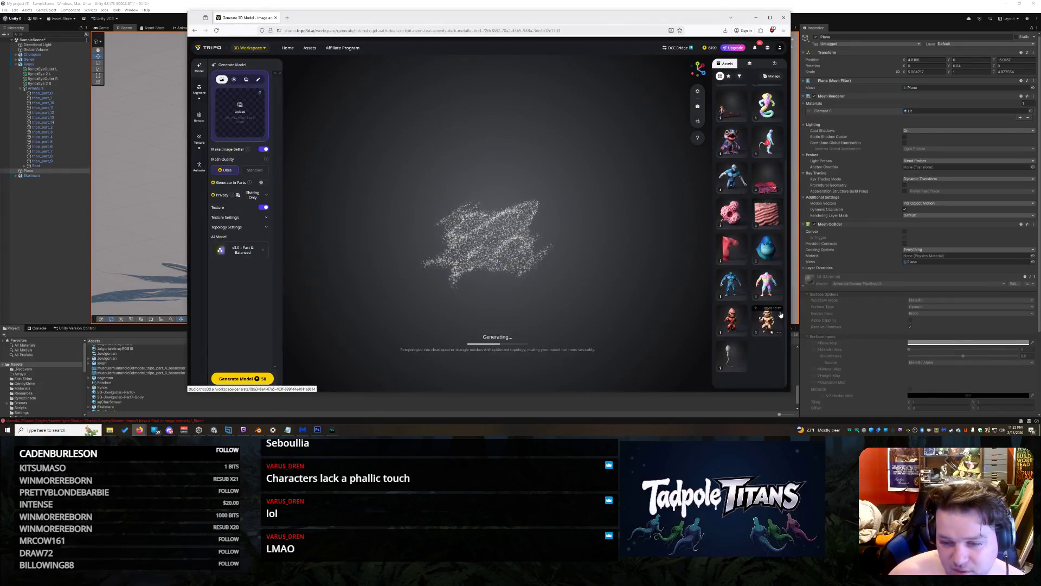
{"action": "right_click", "coordinate": [729, 359]}
{"action": "left_click", "coordinate": [759, 143]}
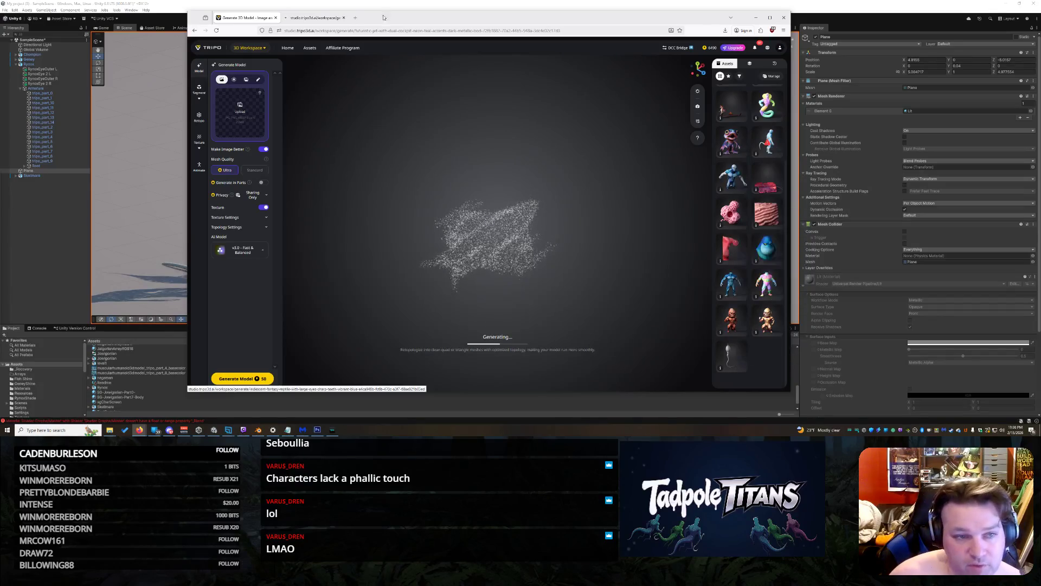
{"action": "left_click", "coordinate": [324, 17]}
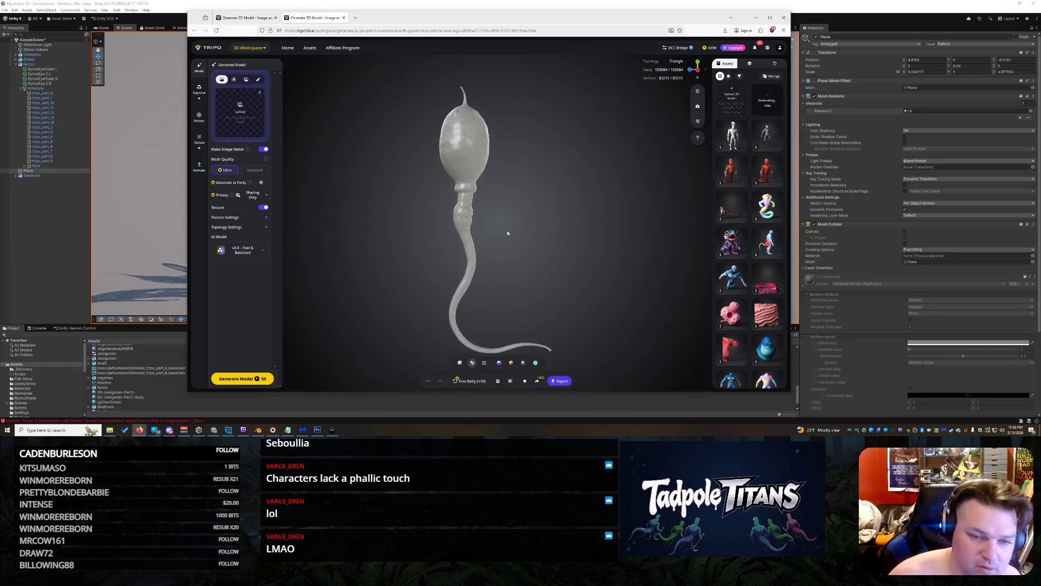
{"action": "mouse_move", "coordinate": [533, 235]}
{"action": "left_mouse_down"}
{"action": "mouse_move", "coordinate": [610, 263]}
{"action": "mouse_move", "coordinate": [458, 170]}
{"action": "mouse_move", "coordinate": [565, 296]}
{"action": "mouse_move", "coordinate": [447, 210]}
{"action": "left_mouse_up"}
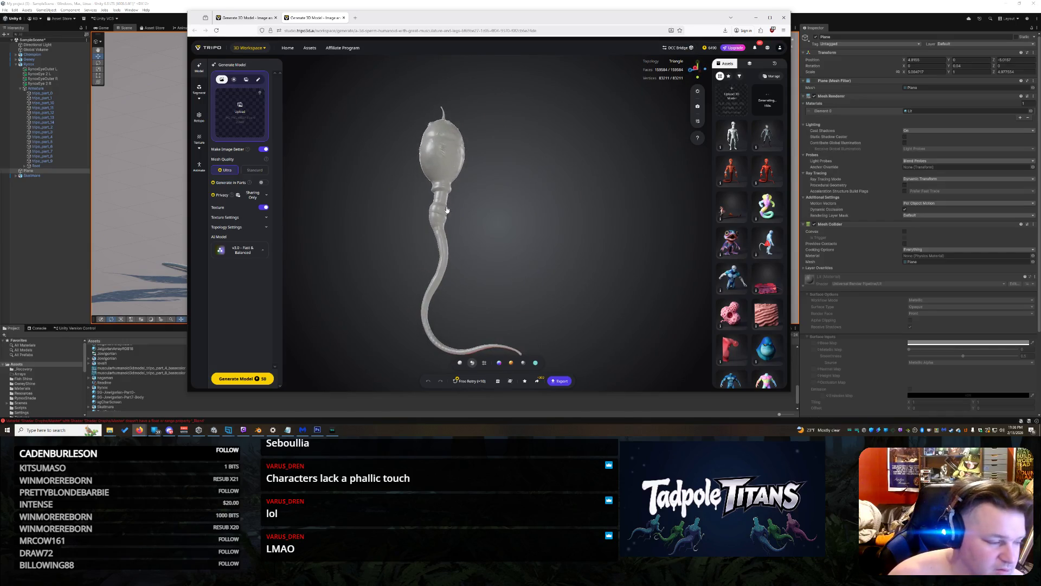
{"action": "mouse_move", "coordinate": [242, 25]}
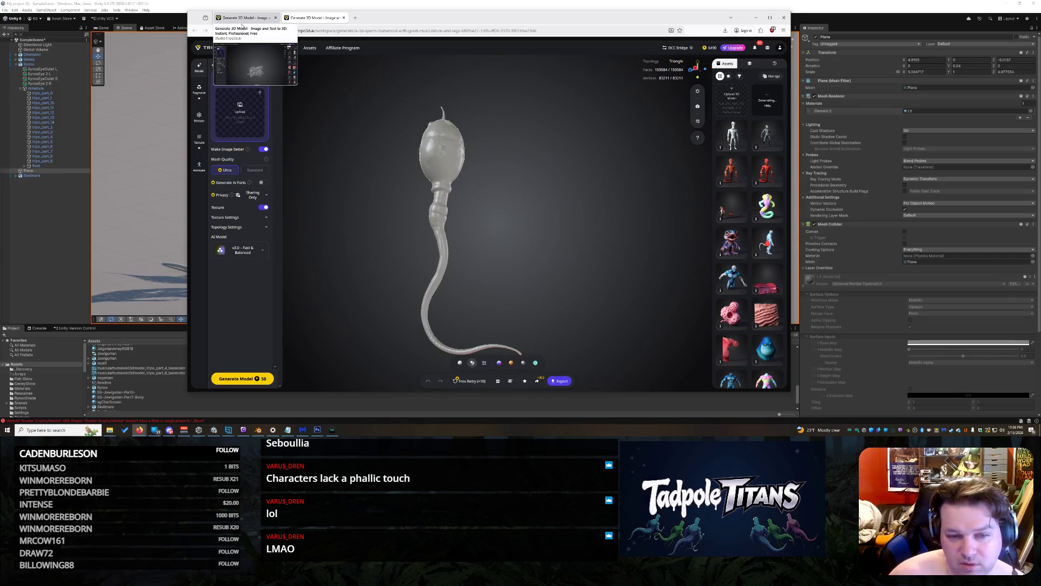
{"action": "left_click", "coordinate": [241, 20]}
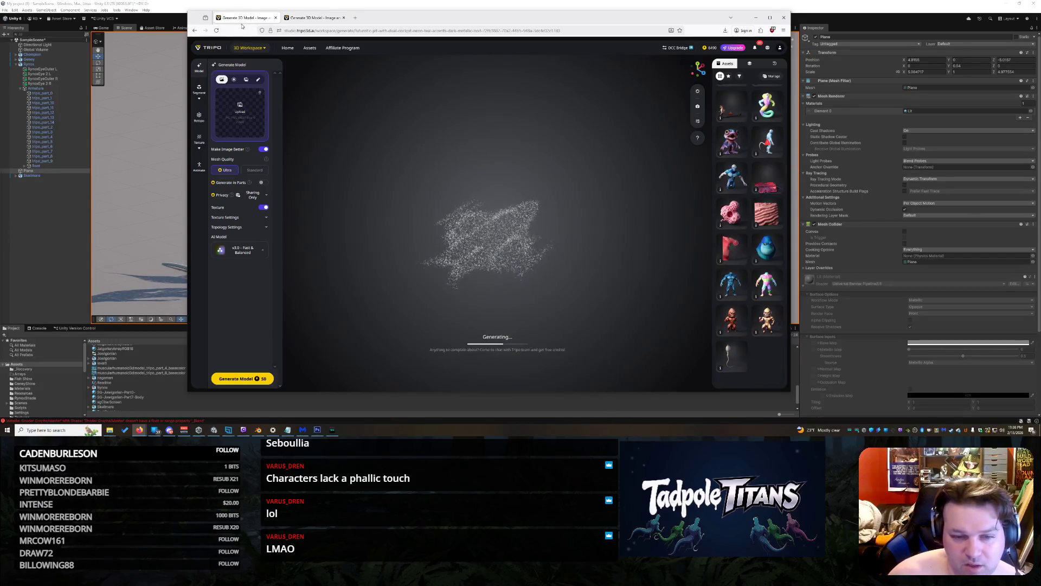
{"action": "key", "text": "alt+Tab"}
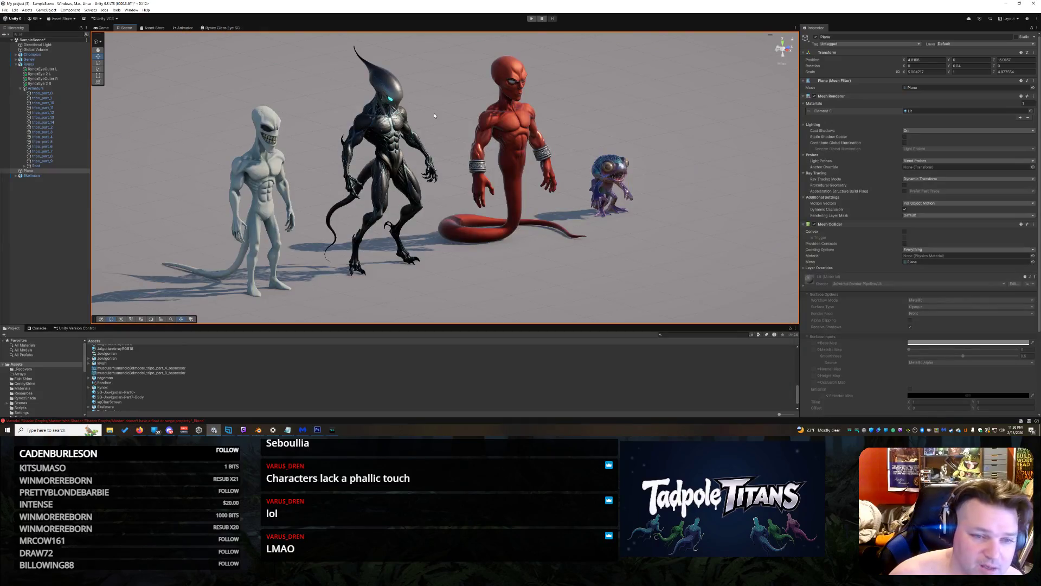
Orbit through side, front and low horizon angles, moving closer to the aliens
{"action": "left_click_drag", "start_coordinate": [416, 181], "coordinate": [474, 156]}
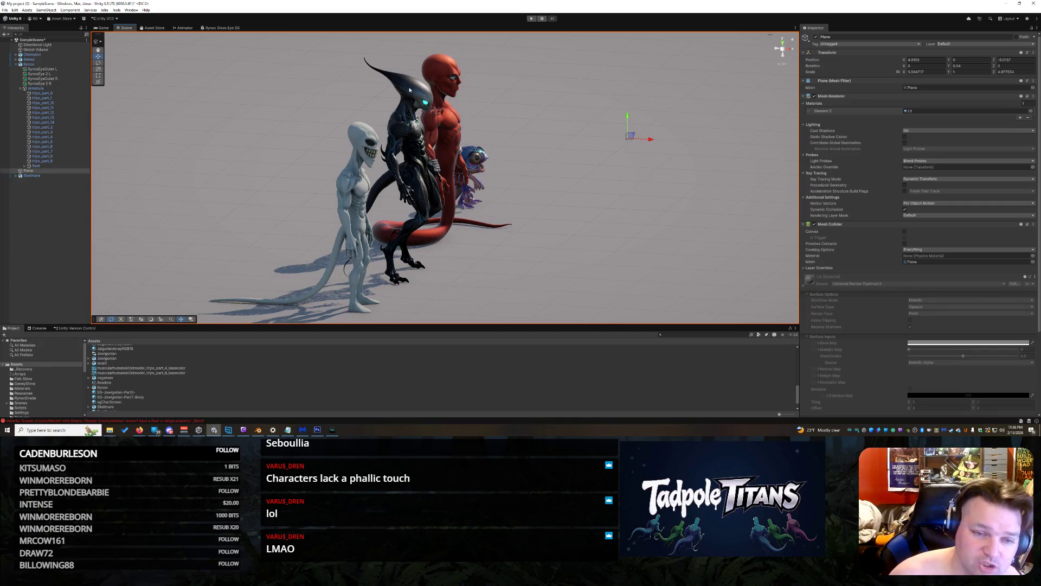
{"action": "left_click_drag", "start_coordinate": [599, 187], "coordinate": [461, 182]}
{"action": "scroll", "coordinate": [461, 184], "scroll_direction": "down", "scroll_amount": 2}
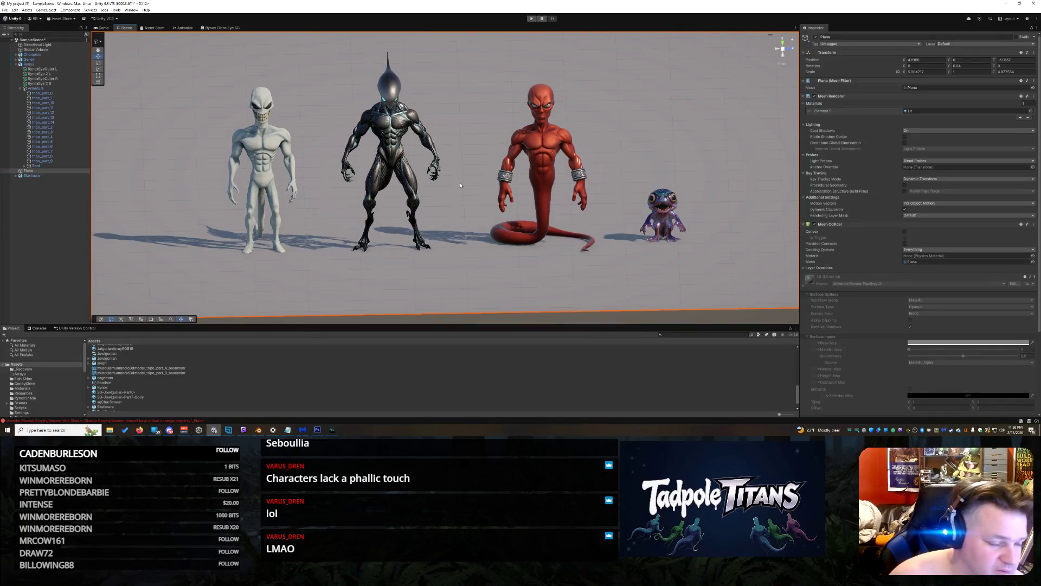
{"action": "mouse_move", "coordinate": [492, 259]}
{"action": "left_mouse_down"}
{"action": "mouse_move", "coordinate": [503, 247]}
{"action": "mouse_move", "coordinate": [564, 235]}
{"action": "mouse_move", "coordinate": [657, 253]}
{"action": "mouse_move", "coordinate": [647, 252]}
{"action": "left_mouse_up"}
{"action": "mouse_move", "coordinate": [448, 154]}
{"action": "left_mouse_down"}
{"action": "mouse_move", "coordinate": [523, 249]}
{"action": "mouse_move", "coordinate": [551, 256]}
{"action": "mouse_move", "coordinate": [464, 266]}
{"action": "left_mouse_up"}
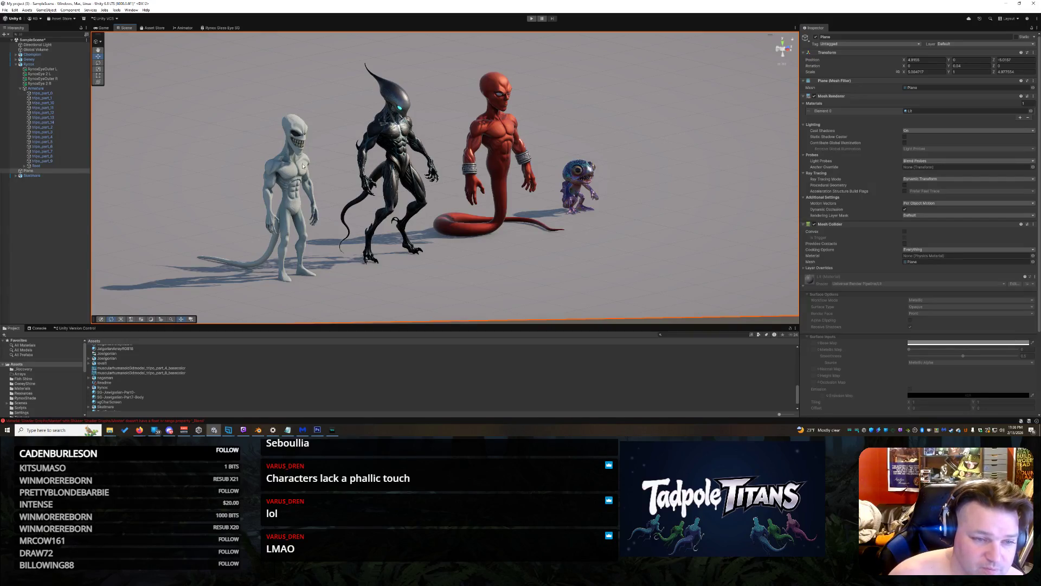
{"action": "mouse_move", "coordinate": [317, 181]}
{"action": "left_mouse_down"}
{"action": "mouse_move", "coordinate": [376, 188]}
{"action": "mouse_move", "coordinate": [412, 167]}
{"action": "mouse_move", "coordinate": [538, 170]}
{"action": "mouse_move", "coordinate": [369, 181]}
{"action": "left_mouse_up"}
Tilt down onto the plane for a higher, wider view and deselect the ground Plane
{"action": "scroll", "coordinate": [368, 181], "scroll_direction": "down", "scroll_amount": 3}
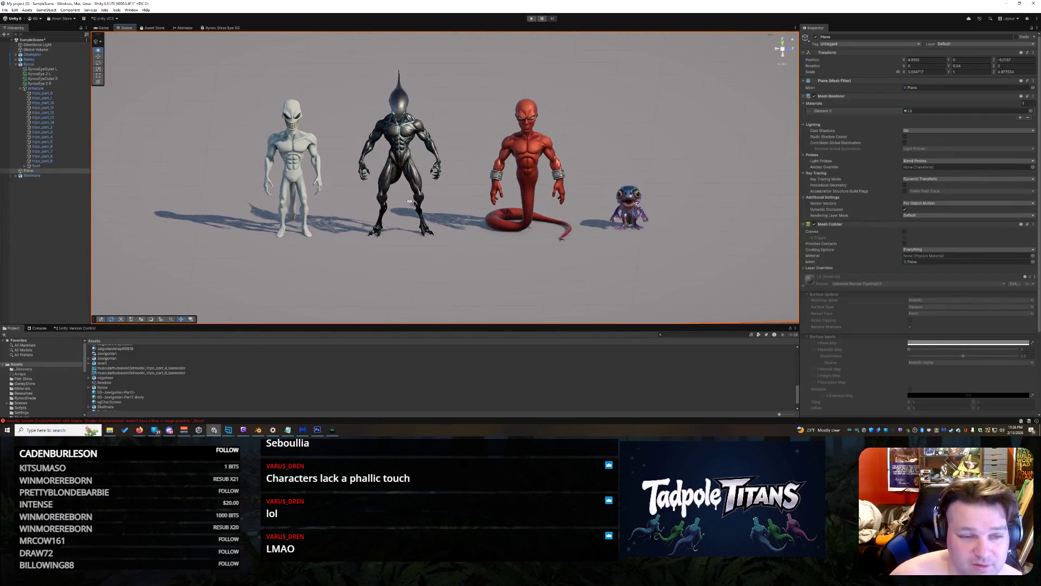
{"action": "left_click_drag", "start_coordinate": [467, 239], "coordinate": [521, 277]}
{"action": "scroll", "coordinate": [527, 280], "scroll_direction": "up", "scroll_amount": 2}
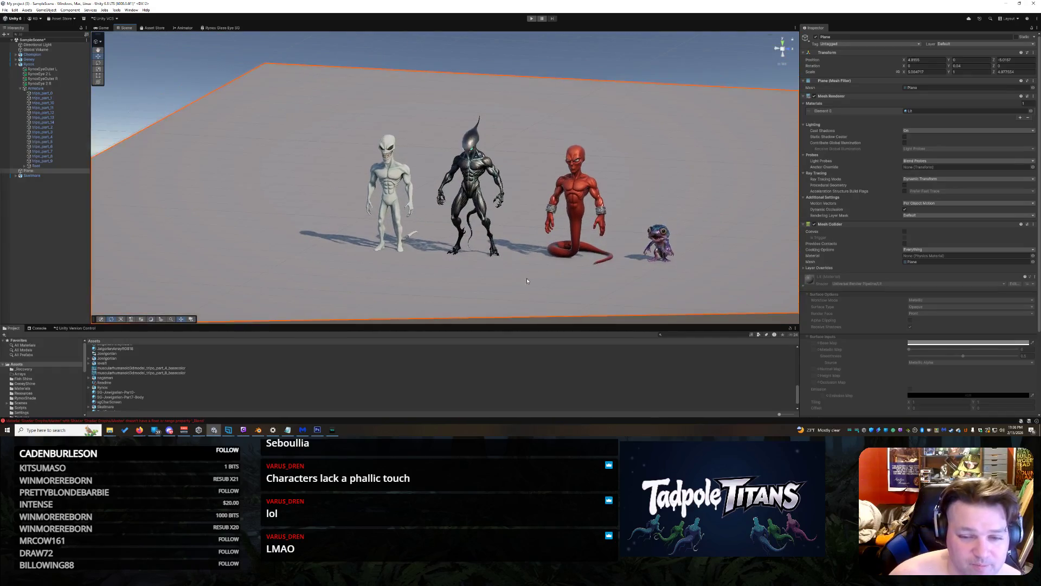
{"action": "key", "text": "shift+d"}
{"action": "scroll", "coordinate": [605, 157], "scroll_direction": "up", "scroll_amount": 2}
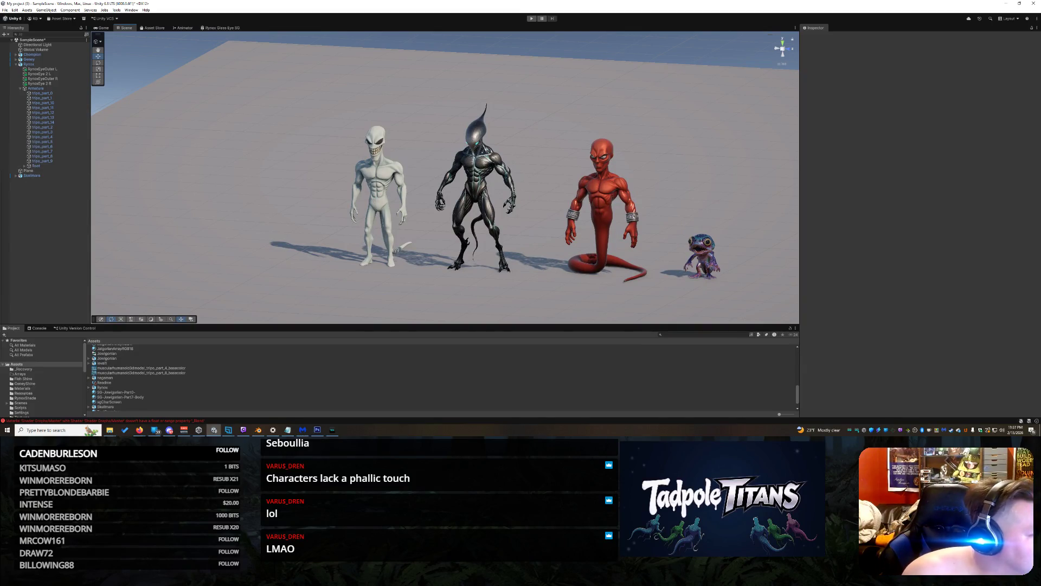
Orbit and zoom the Scene view so the four aliens fill it from a slightly raised front angle
{"action": "key", "text": "alt+Tab"}
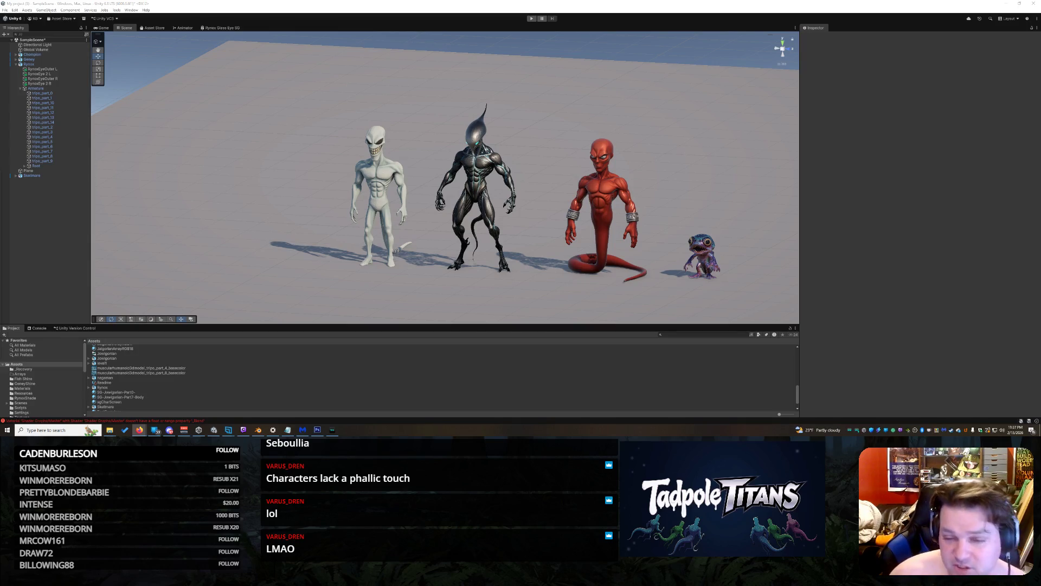
{"action": "mouse_move", "coordinate": [740, 296]}
{"action": "left_mouse_down"}
{"action": "mouse_move", "coordinate": [570, 283]}
{"action": "mouse_move", "coordinate": [670, 268]}
{"action": "mouse_move", "coordinate": [591, 244]}
{"action": "mouse_move", "coordinate": [674, 274]}
{"action": "mouse_move", "coordinate": [474, 291]}
{"action": "mouse_move", "coordinate": [560, 281]}
{"action": "mouse_move", "coordinate": [637, 287]}
{"action": "left_mouse_up"}
{"action": "scroll", "coordinate": [623, 256], "scroll_direction": "up", "scroll_amount": 5}
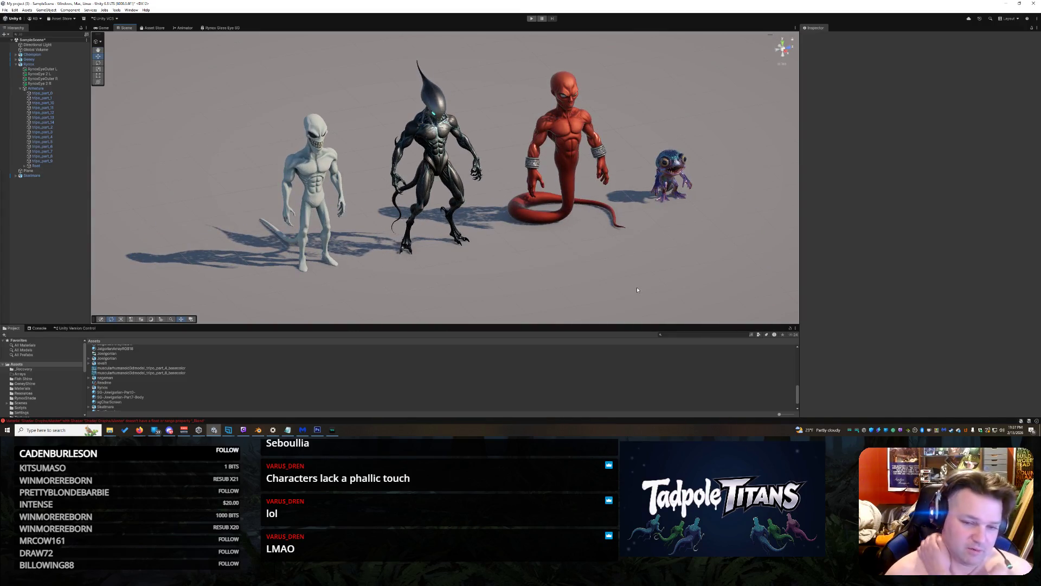
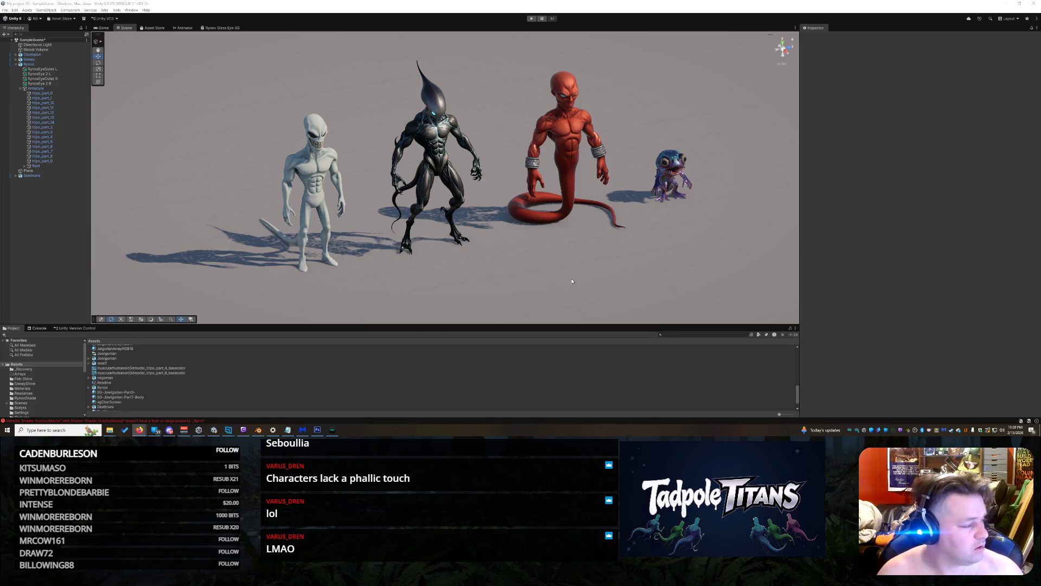
Lower the Scene view to ground level on the four aliens, then bring up Firefox on grok.com
{"action": "mouse_move", "coordinate": [569, 282]}
{"action": "left_mouse_down"}
{"action": "mouse_move", "coordinate": [453, 234]}
{"action": "mouse_move", "coordinate": [469, 261]}
{"action": "mouse_move", "coordinate": [387, 261]}
{"action": "left_mouse_up"}
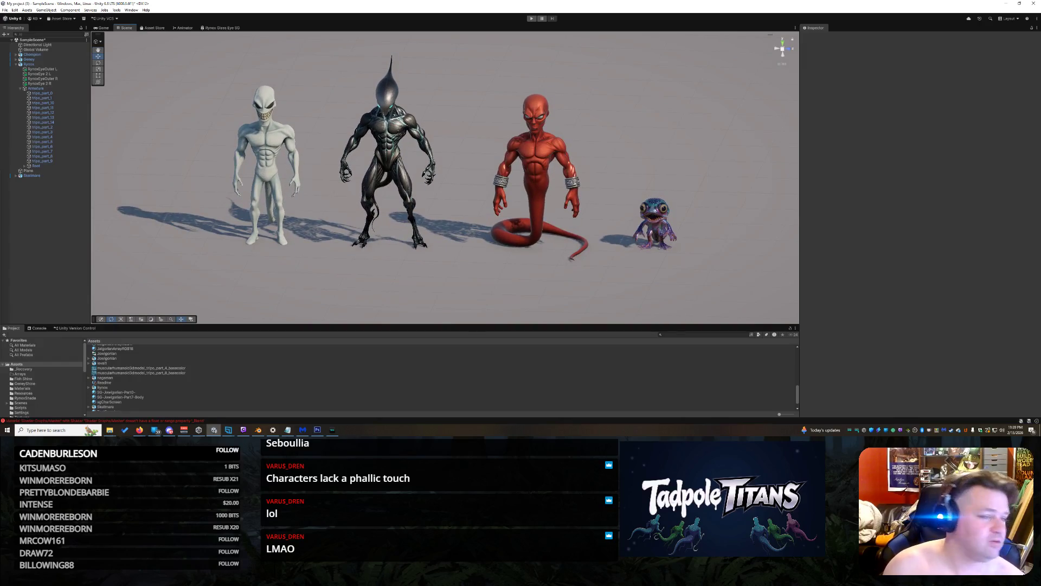
{"action": "scroll", "coordinate": [534, 215], "scroll_direction": "down", "scroll_amount": 3}
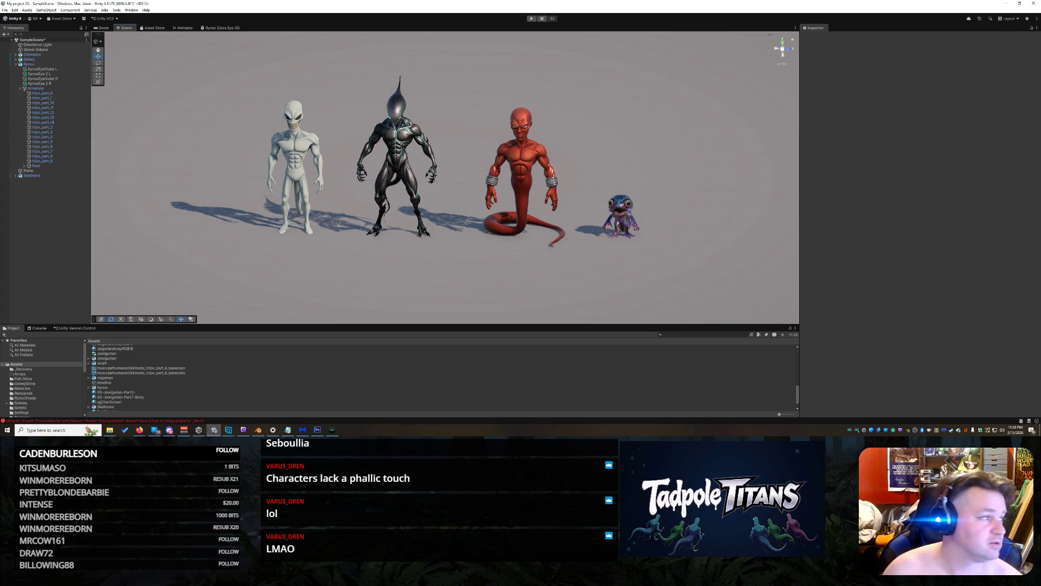
{"action": "key", "text": "alt+Tab"}
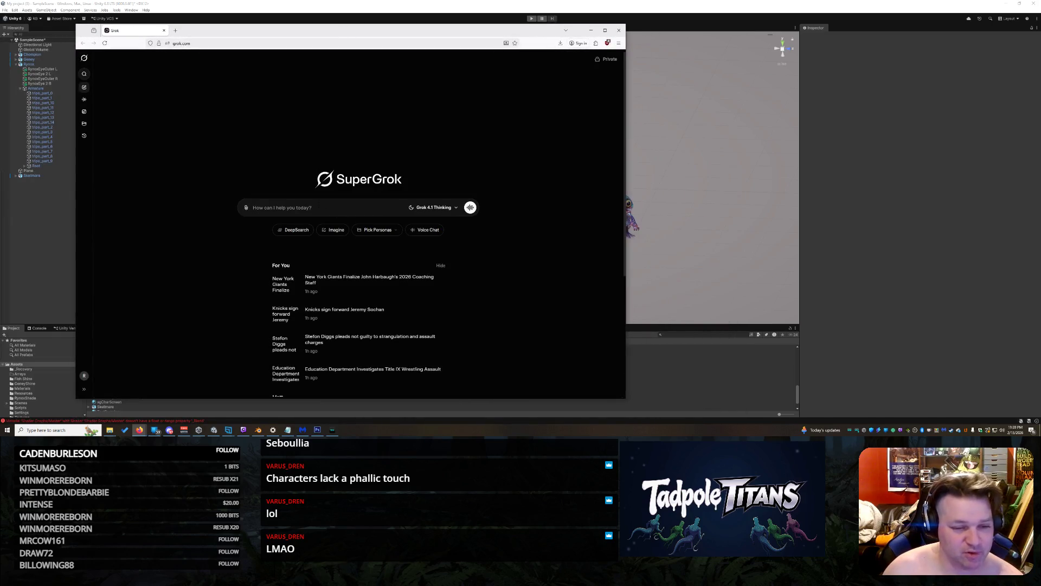
Ask Grok in a new chat: 'hey remember tadpole titans game?'
{"action": "type", "text": "Hey"}
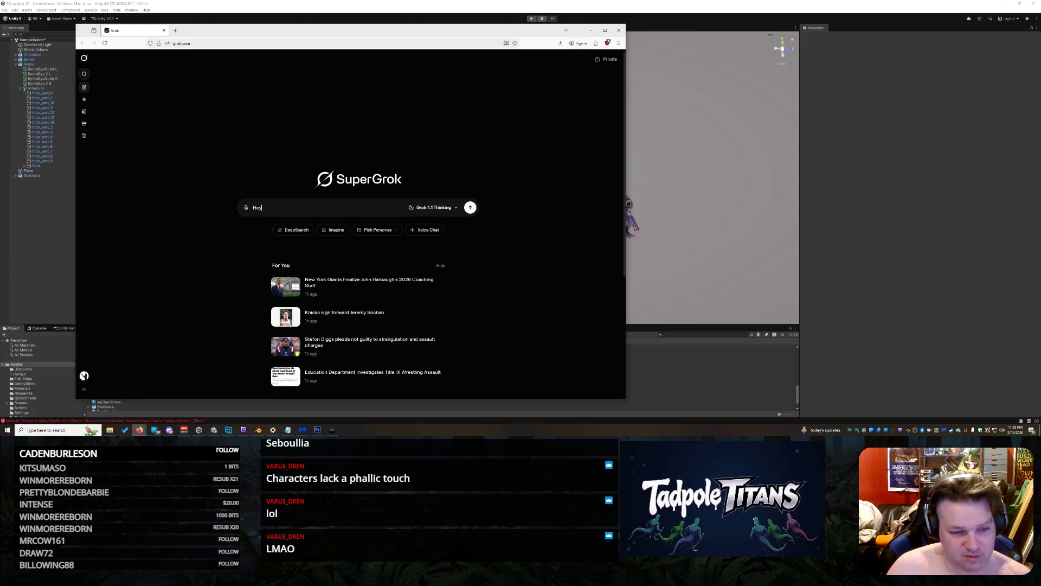
{"action": "type", "text": " remember tadp"}
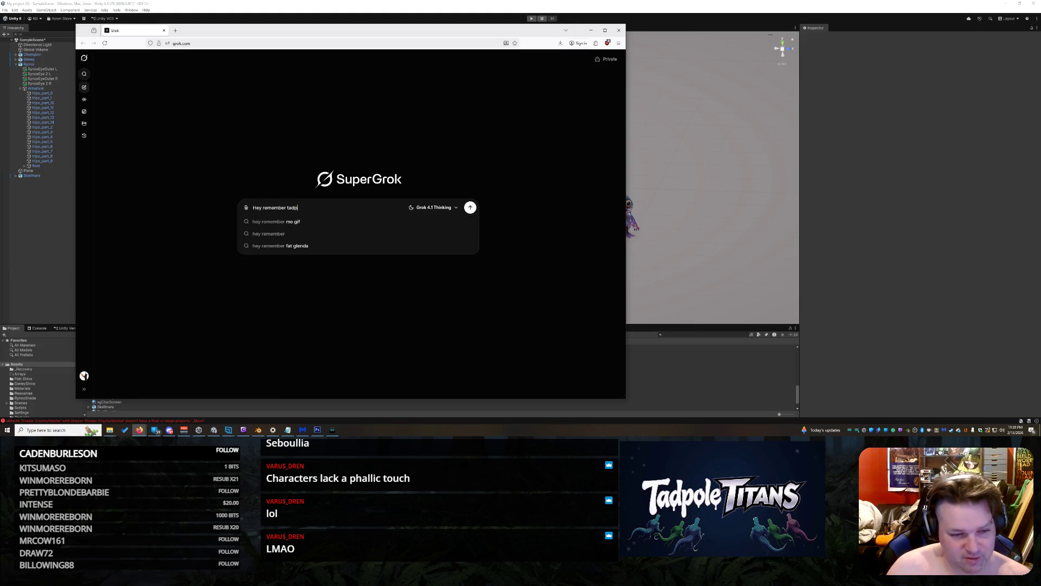
{"action": "type", "text": "ole titans"}
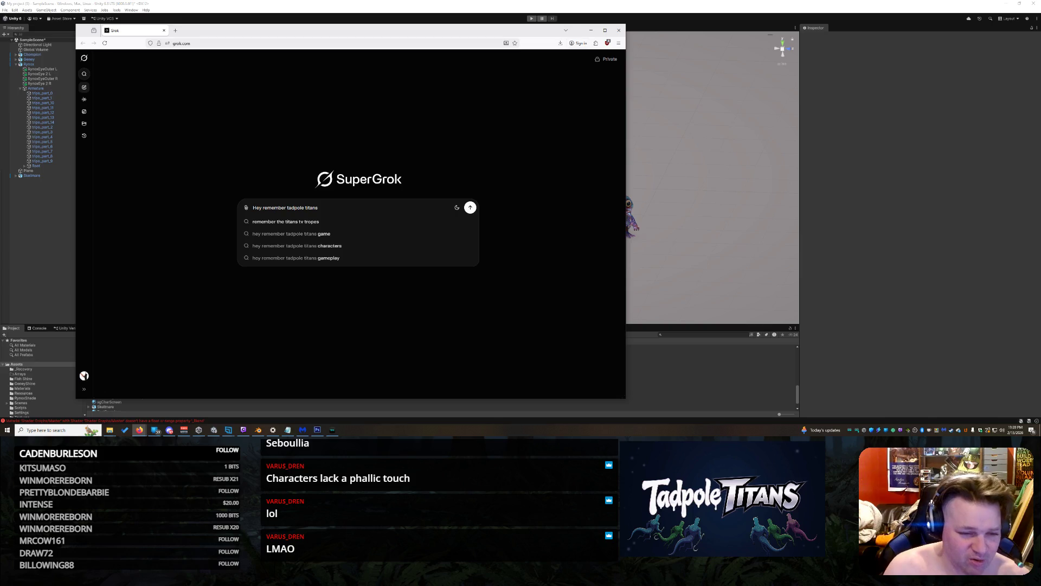
{"action": "type", "text": "?"}
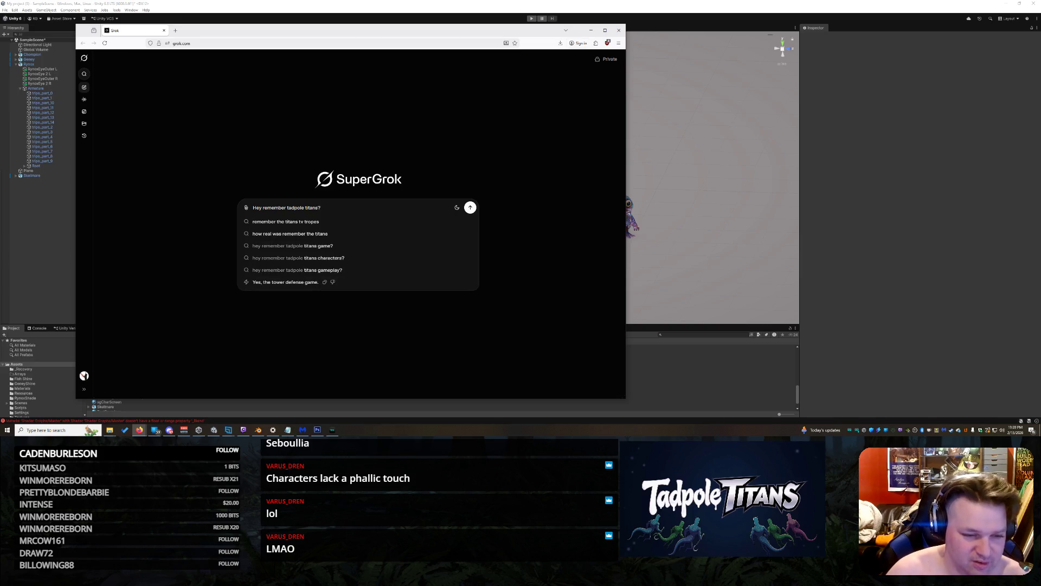
{"action": "key", "text": "Down"}
{"action": "key", "text": "Down"}
{"action": "key", "text": "Down"}
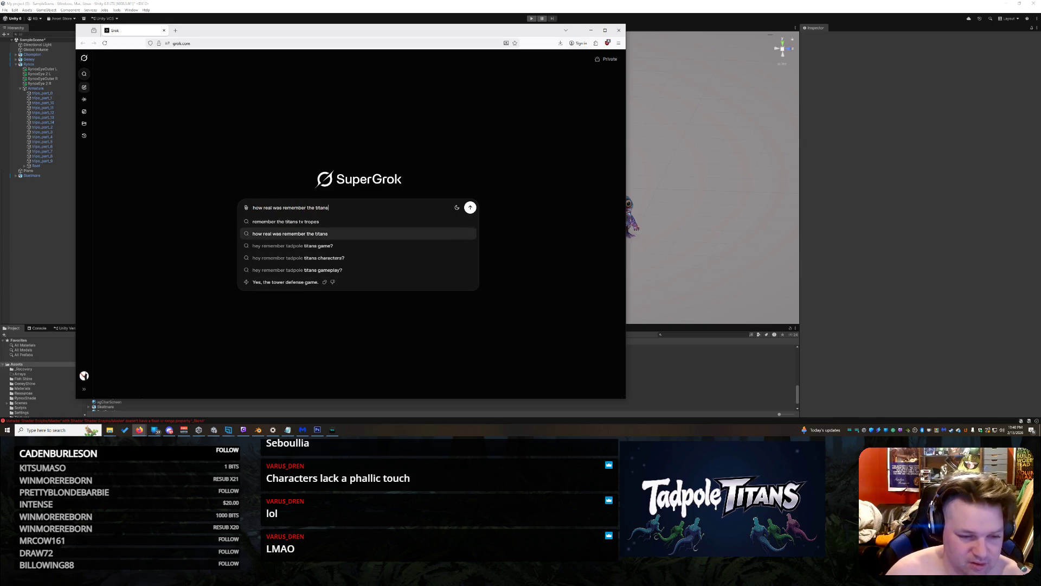
{"action": "key", "text": "Return"}
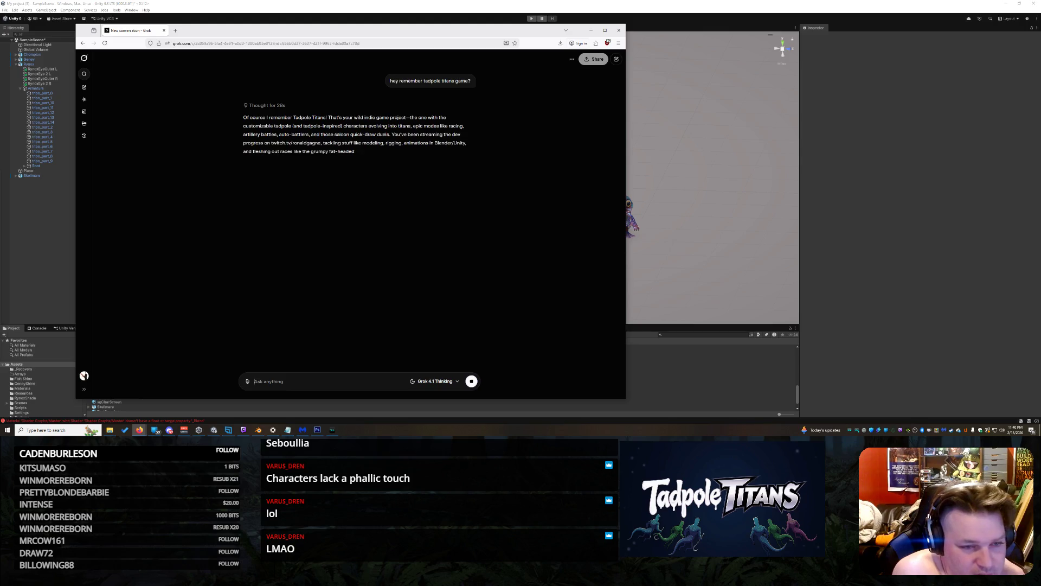
Ask Grok to remake the genie-like Seboullia race as a four-legged demon
{"action": "type", "text": "Hey, my brother thinks the Seboullia"}
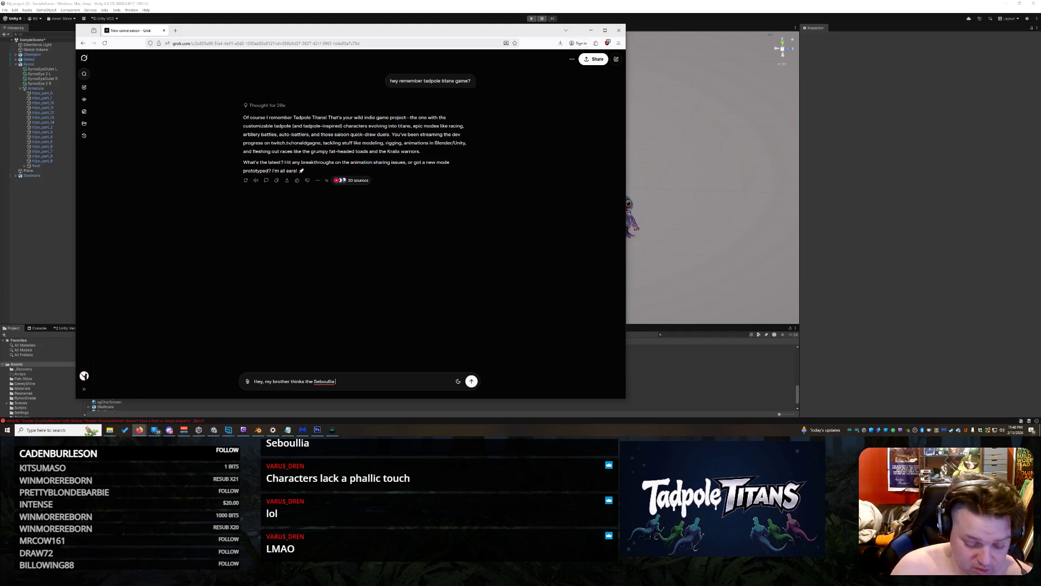
{"action": "type", "text": " race is too simil"}
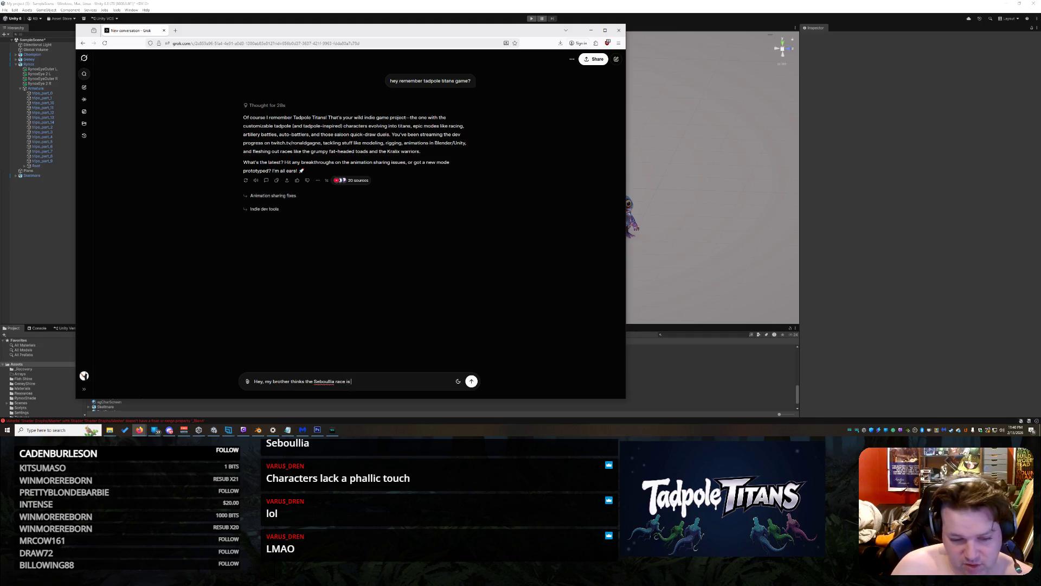
{"action": "type", "text": "ar to the ge"}
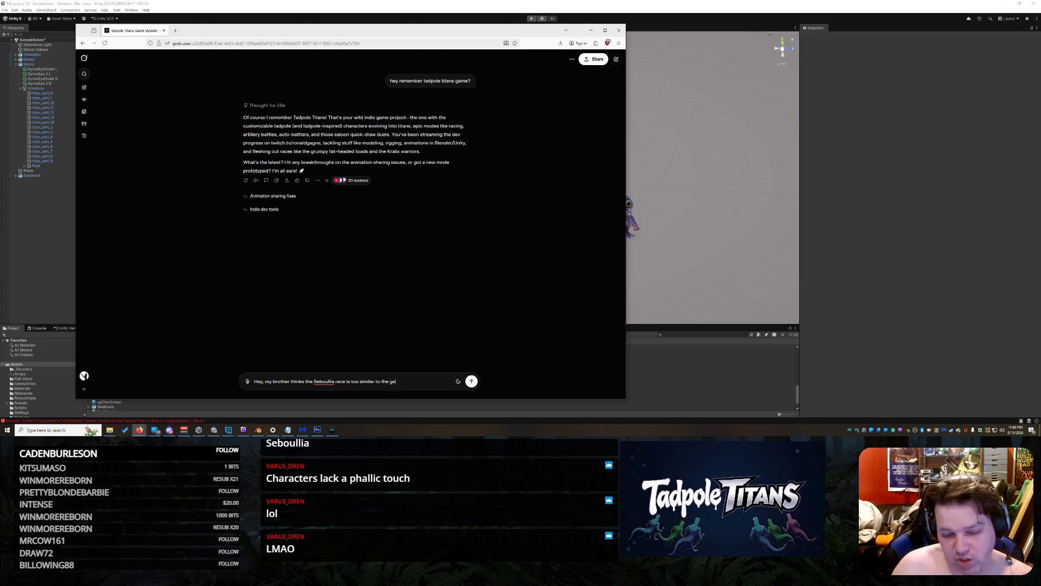
{"action": "type", "text": "nies... can y"}
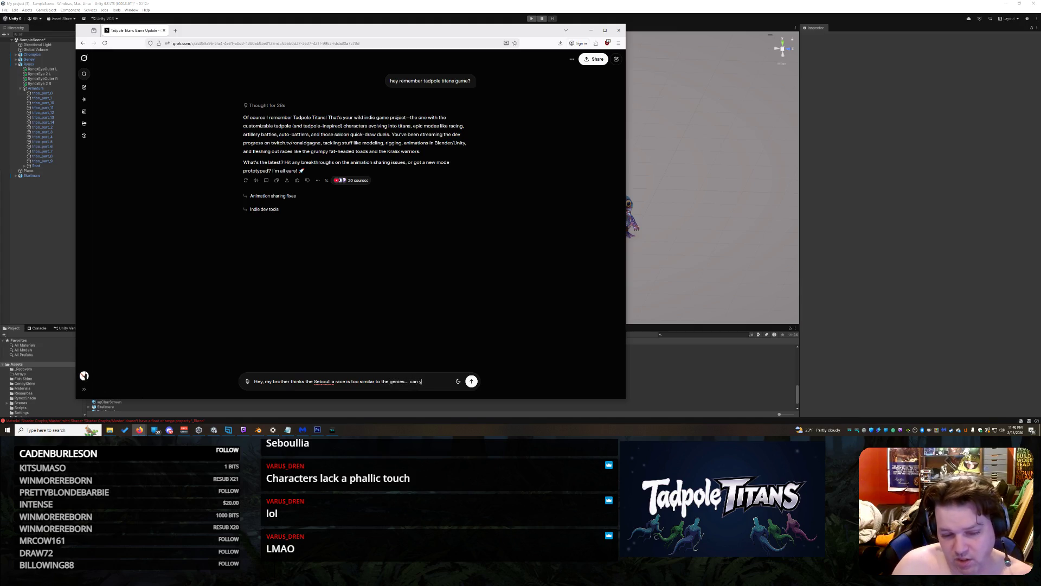
{"action": "type", "text": "ou make a 4"}
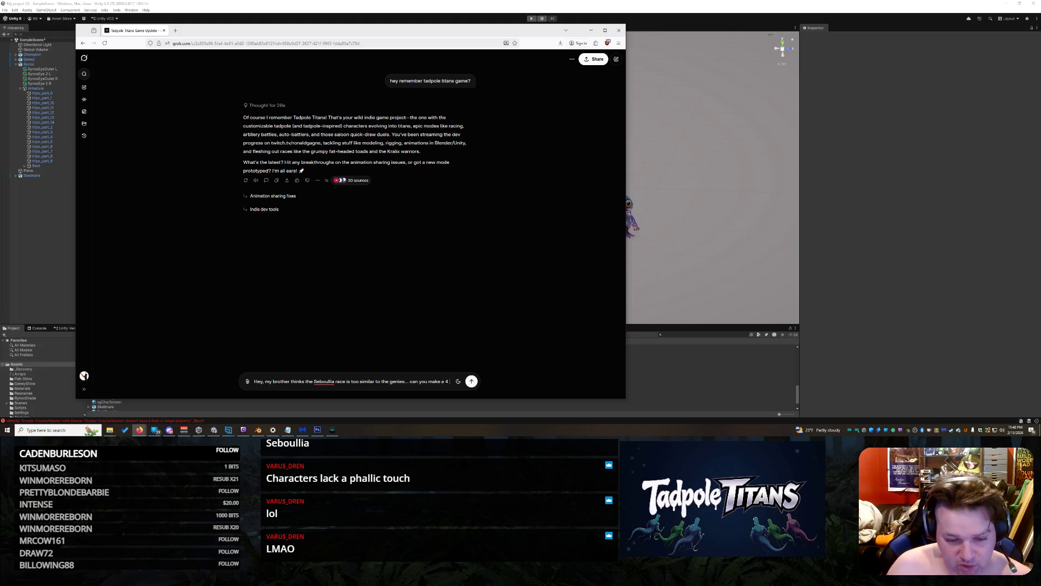
{"action": "type", "text": "legged"}
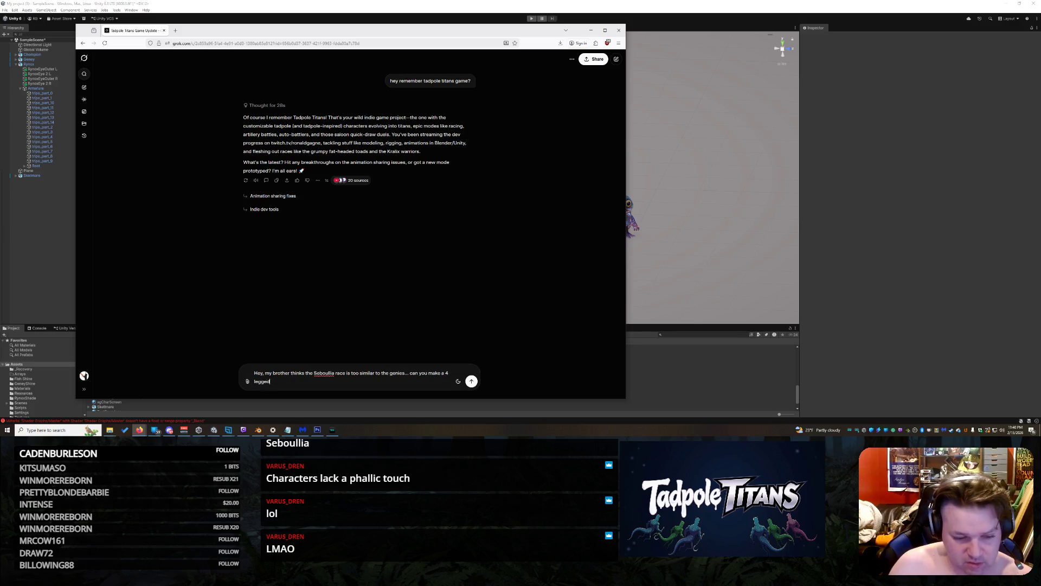
{"action": "type", "text": " demon sperm."}
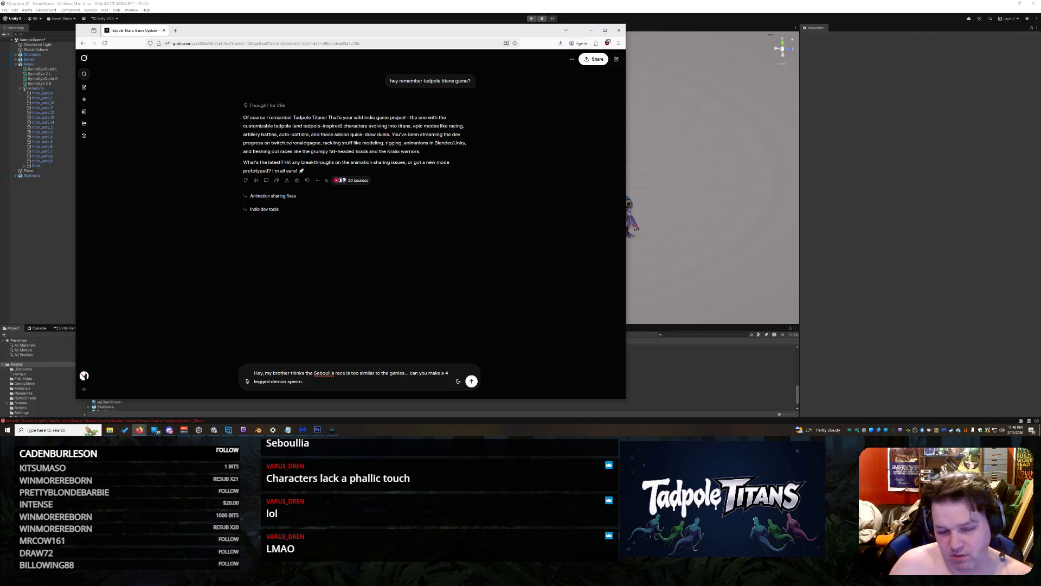
{"action": "key", "text": "Return"}
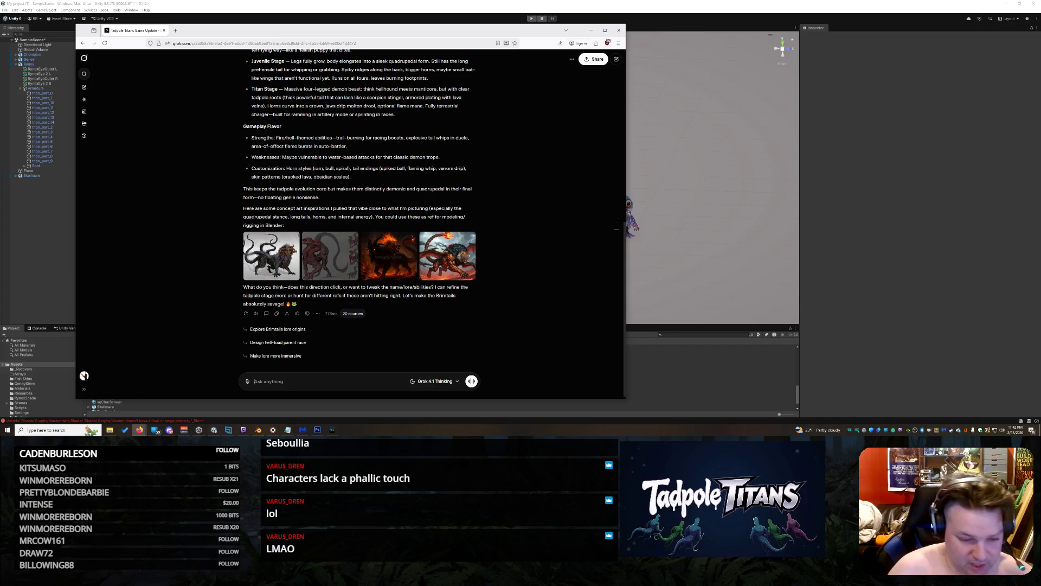
Begin a Grok prompt with 'Generate' and open a blank new browser tab
{"action": "type", "text": "Generate"}
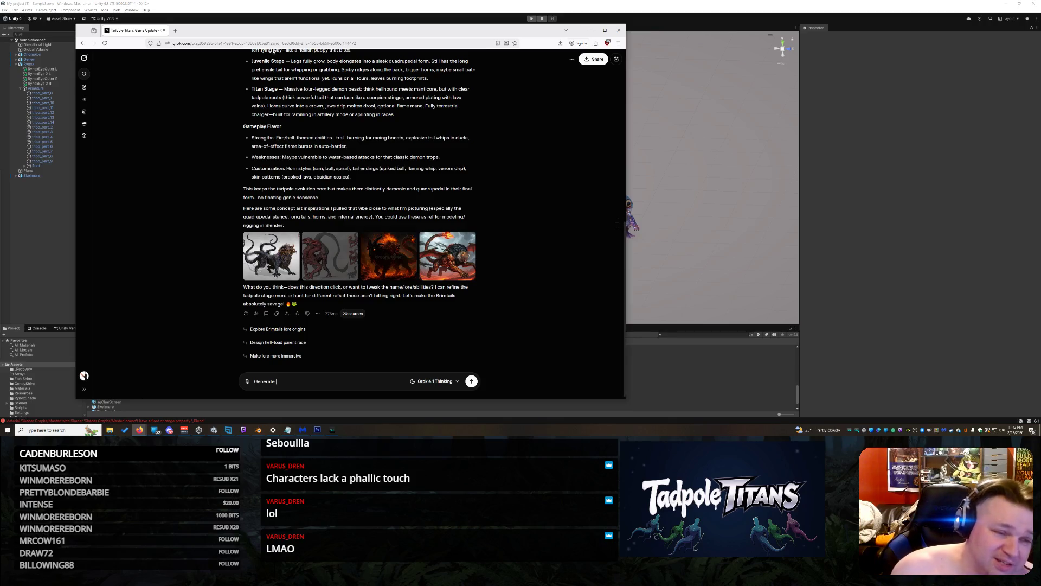
{"action": "left_click", "coordinate": [175, 30]}
Search Google Images for 'terror dogs' and preview the life-size replica image
{"action": "type", "text": "terror dogs"}
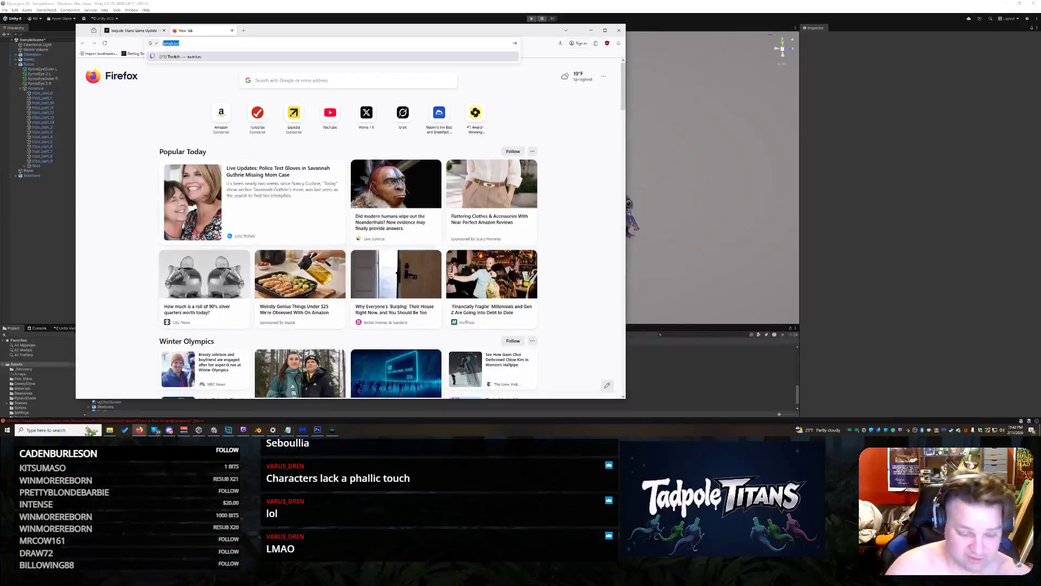
{"action": "key", "text": "Return"}
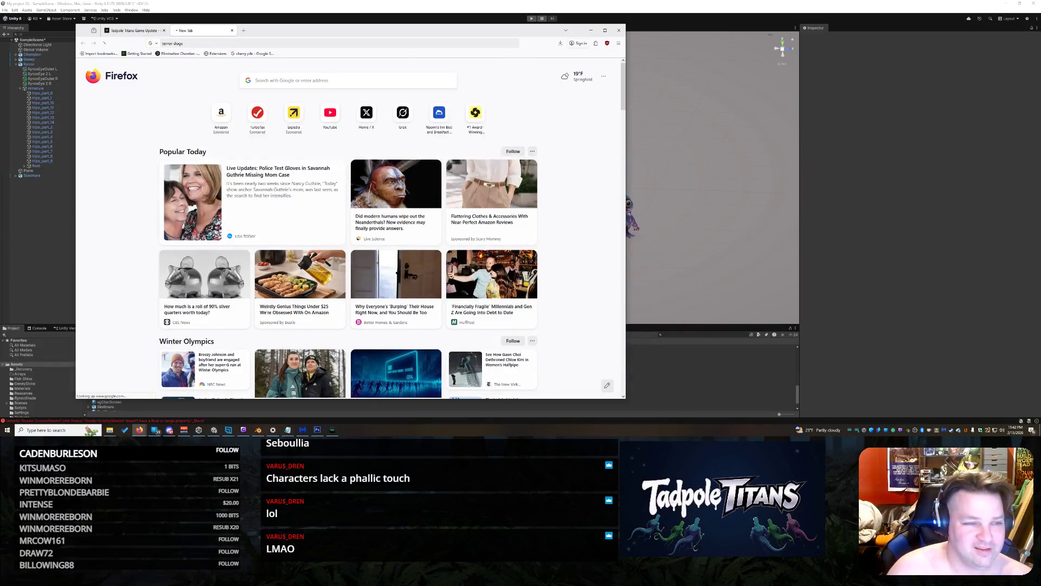
{"action": "left_click", "coordinate": [189, 84]}
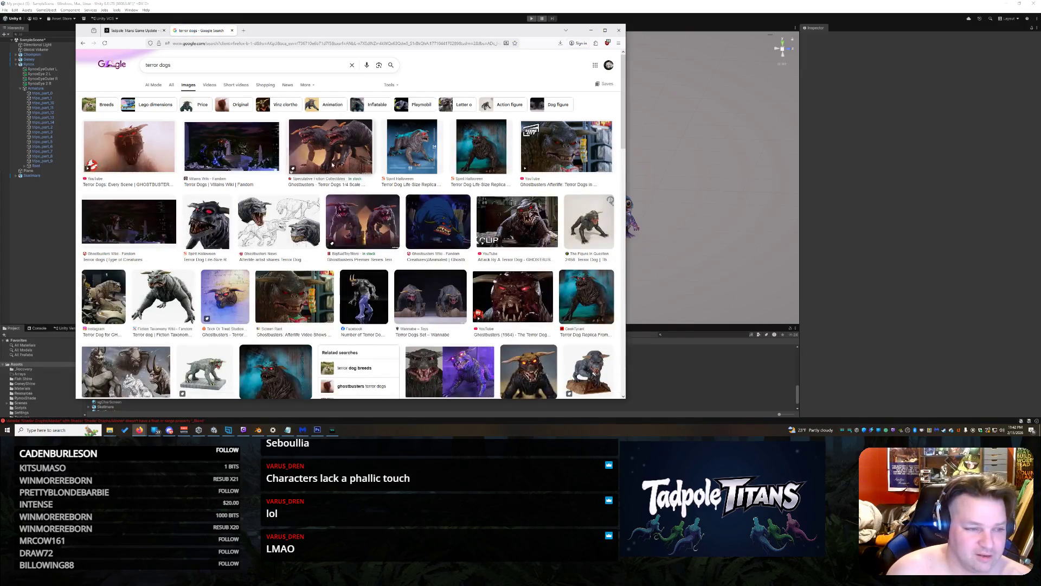
{"action": "left_click", "coordinate": [411, 146]}
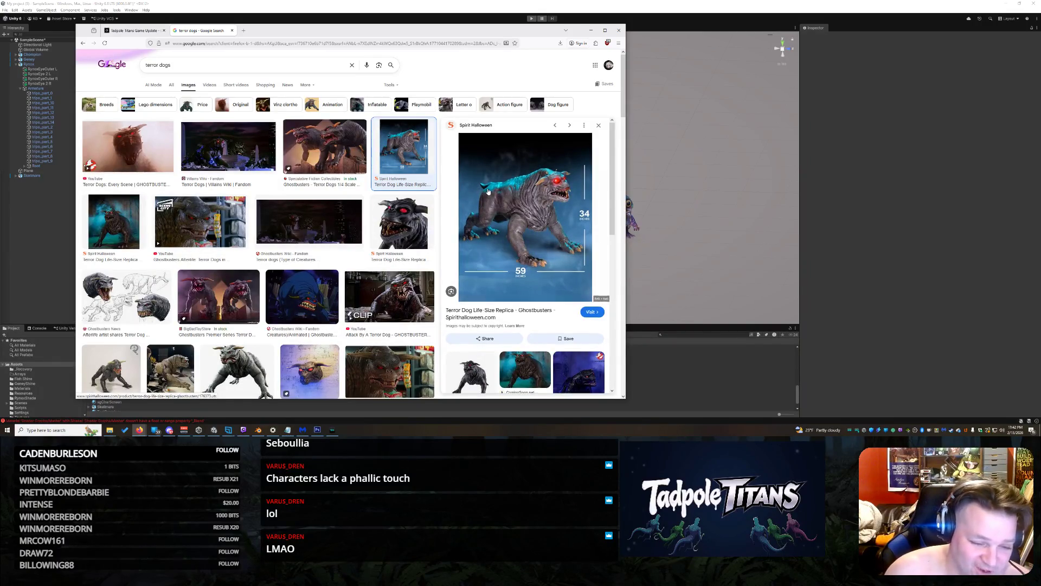
{"action": "scroll", "coordinate": [489, 195], "scroll_direction": "down", "scroll_amount": 3}
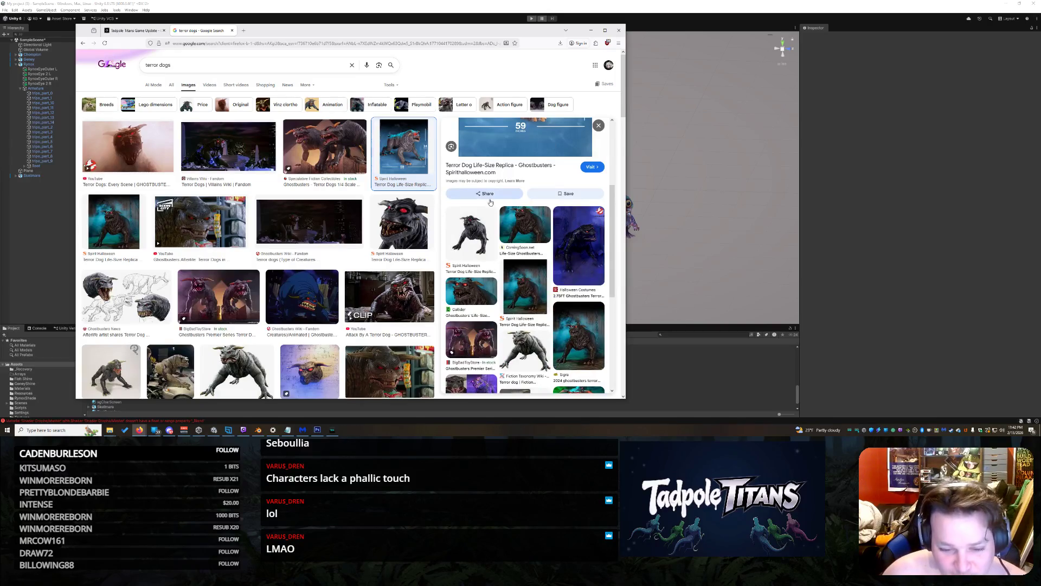
{"action": "scroll", "coordinate": [260, 304], "scroll_direction": "down", "scroll_amount": 3}
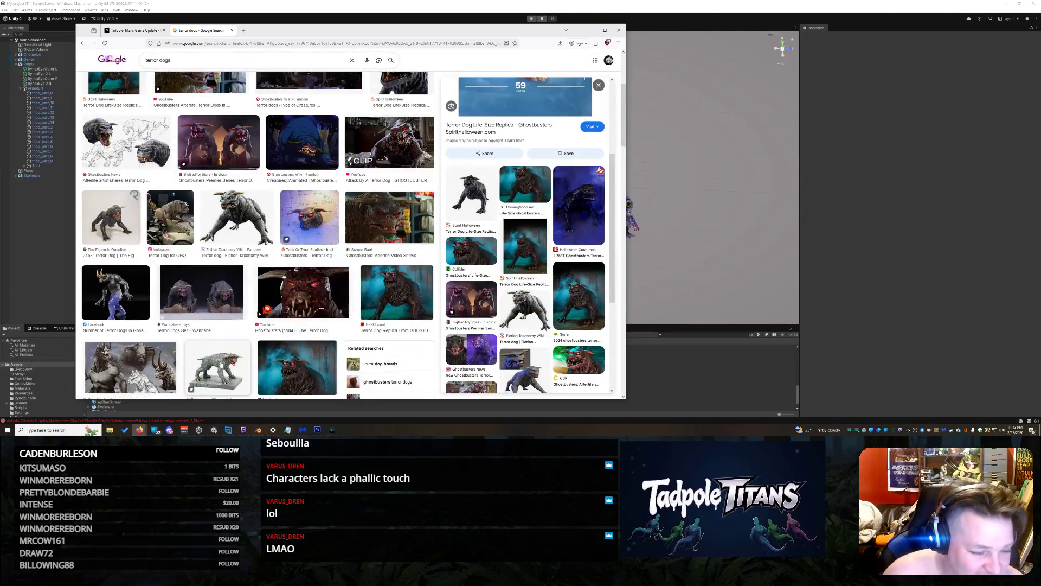
Preview the Department 56 figure, Amazon figurine and Looper terror dog images
{"action": "left_click", "coordinate": [223, 358]}
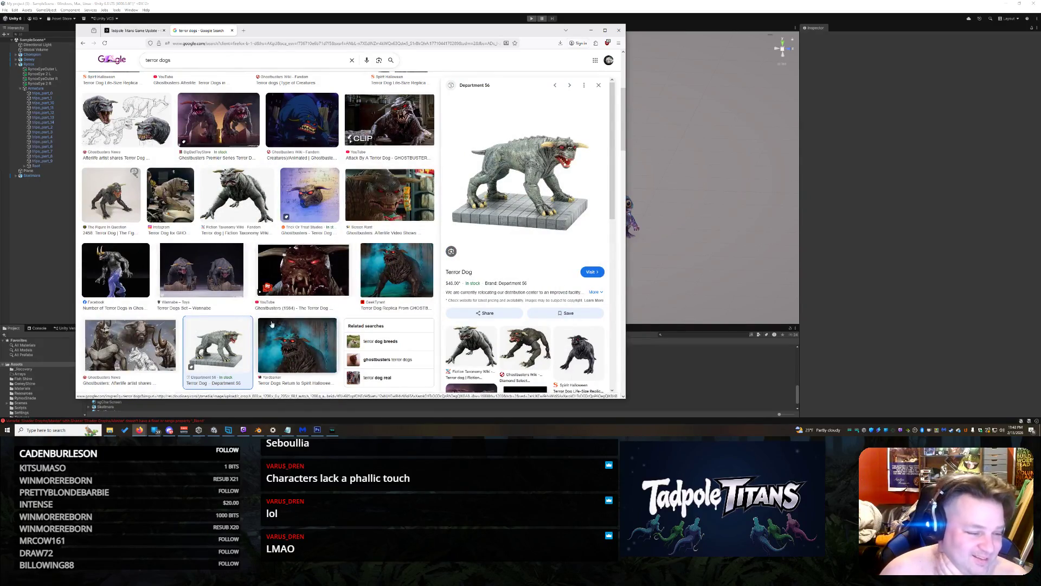
{"action": "scroll", "coordinate": [185, 303], "scroll_direction": "down", "scroll_amount": 4}
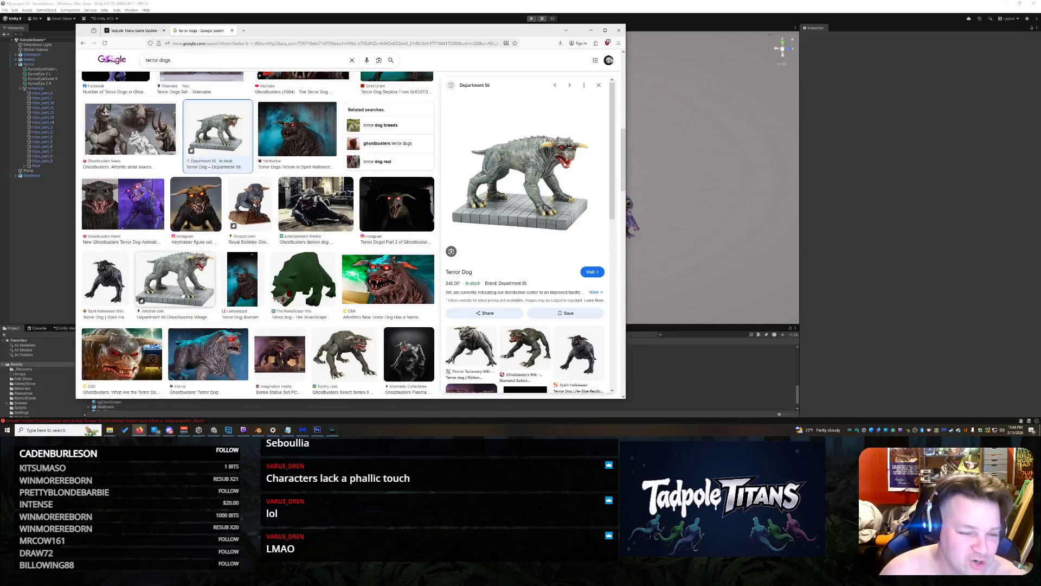
{"action": "left_click", "coordinate": [176, 284]}
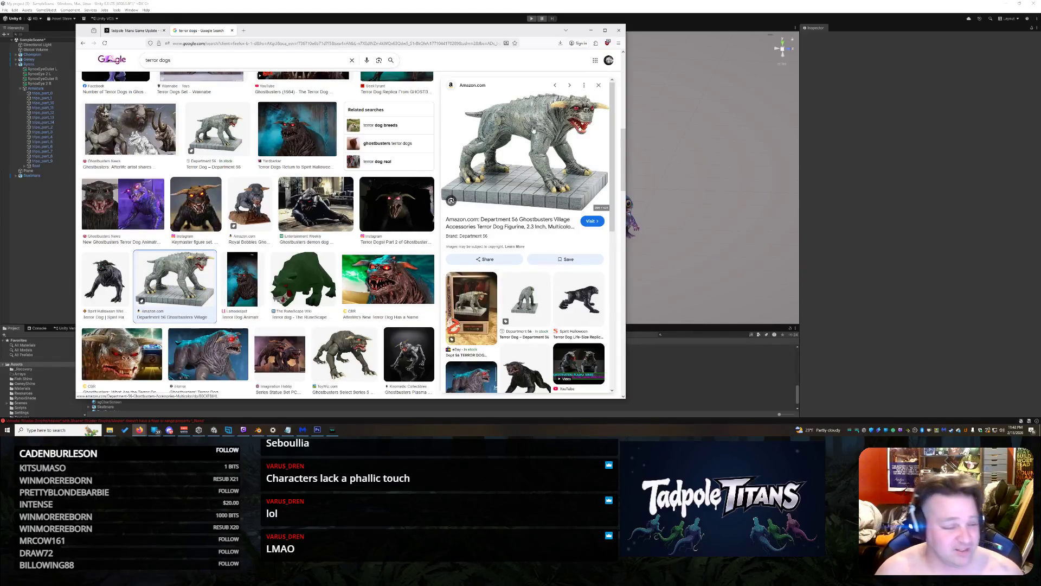
{"action": "scroll", "coordinate": [429, 233], "scroll_direction": "down", "scroll_amount": 1}
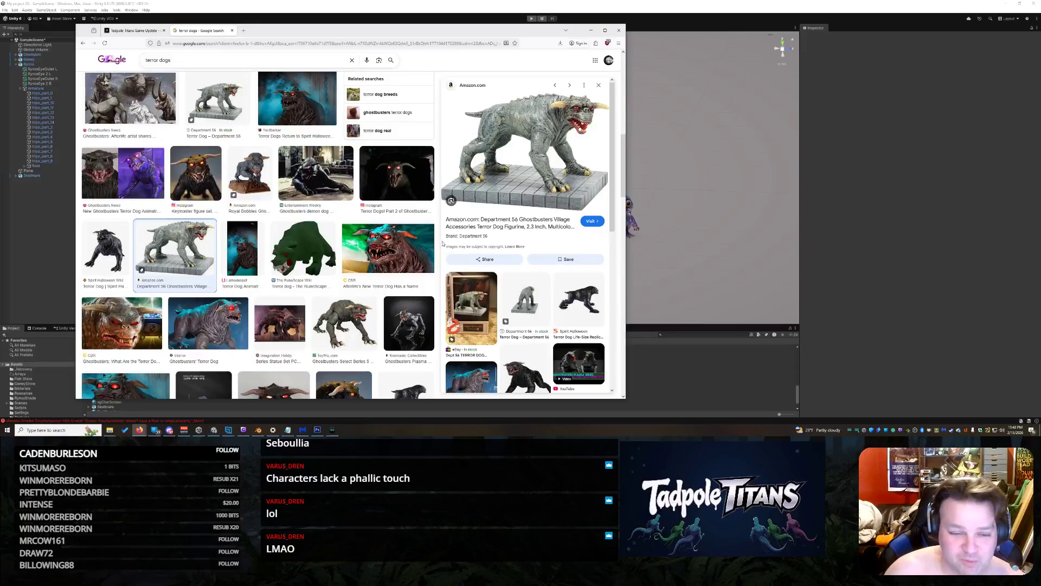
{"action": "scroll", "coordinate": [261, 252], "scroll_direction": "down", "scroll_amount": 5}
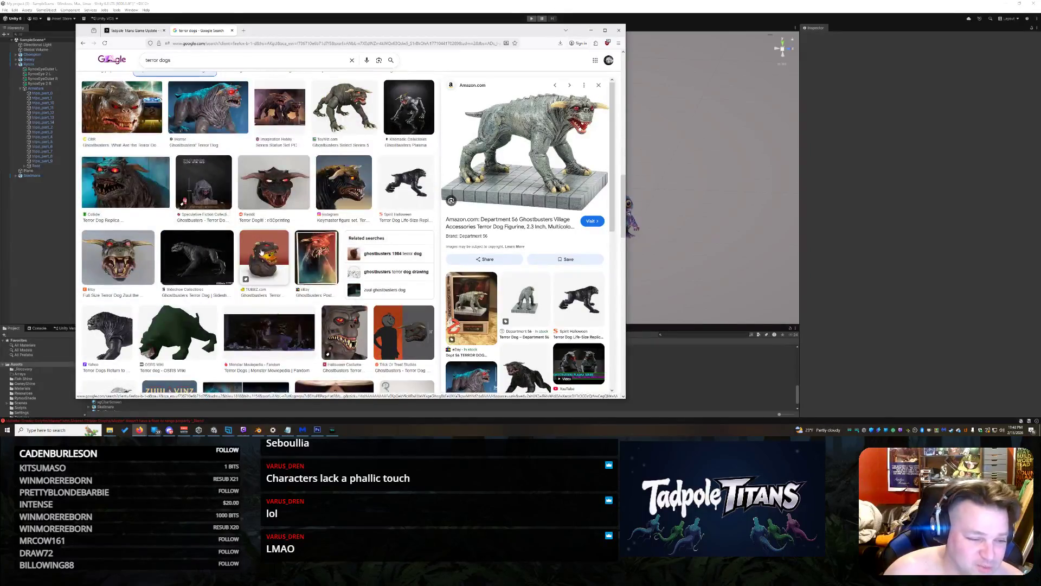
{"action": "scroll", "coordinate": [260, 252], "scroll_direction": "down", "scroll_amount": 3}
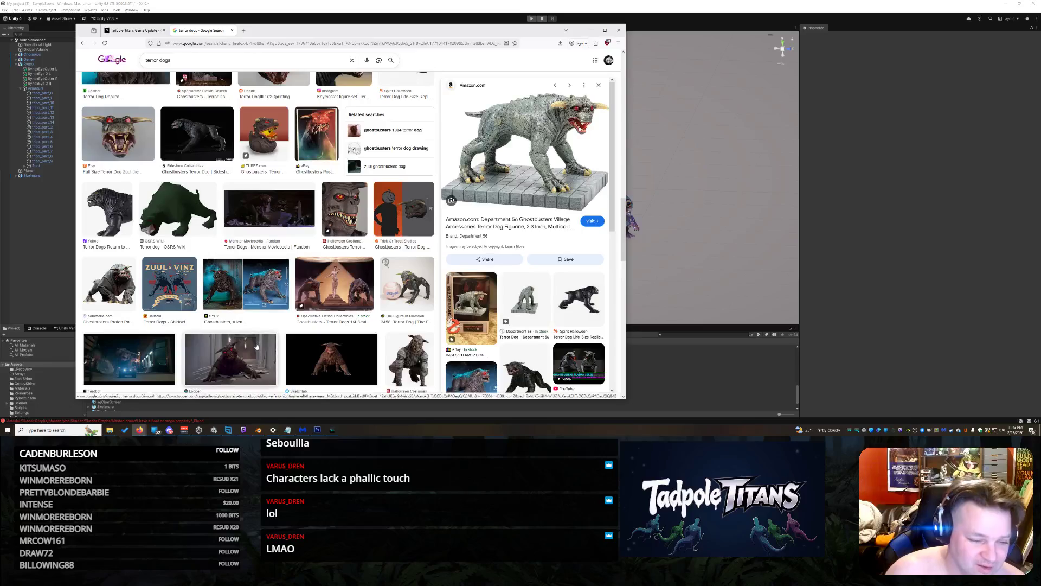
{"action": "left_click", "coordinate": [257, 346]}
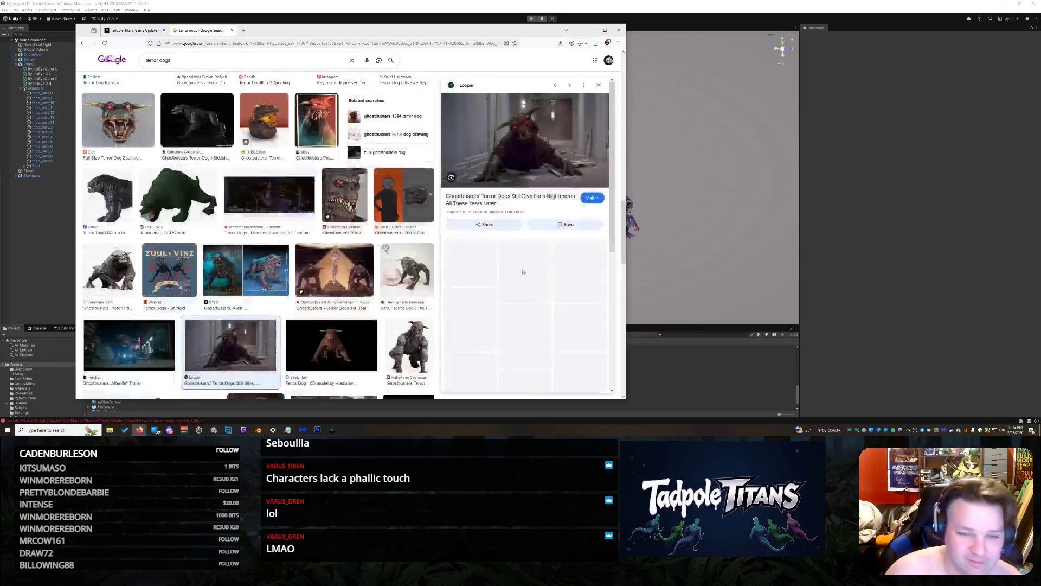
{"action": "left_click", "coordinate": [138, 30]}
{"action": "type", "text": "Generate a ghos"}
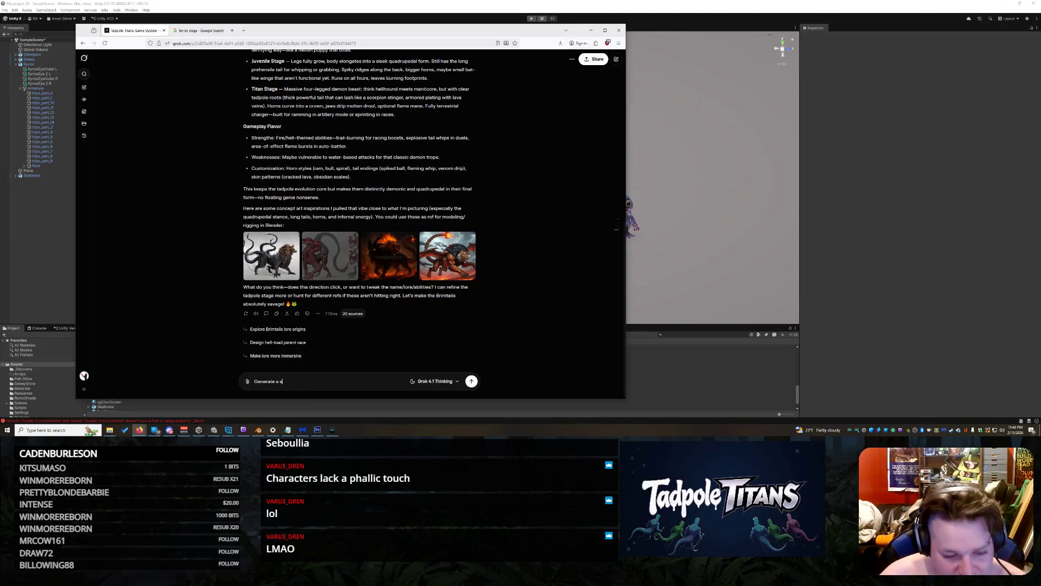
Send 'Generate a ghostbuster like terror dog. make its tail a spermy tail. make it muscular'
{"action": "type", "text": "tbuers lik"}
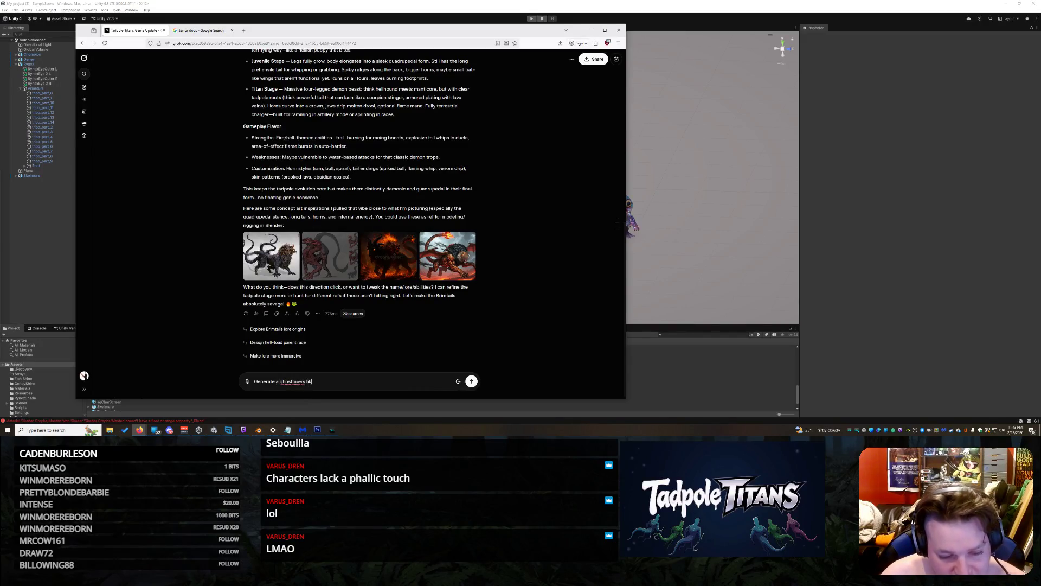
{"action": "key", "text": "BackSpace"}
{"action": "key", "text": "BackSpace"}
{"action": "key", "text": "BackSpace"}
{"action": "key", "text": "BackSpace"}
{"action": "key", "text": "BackSpace"}
{"action": "key", "text": "BackSpace"}
{"action": "key", "text": "BackSpace"}
{"action": "type", "text": "ster "}
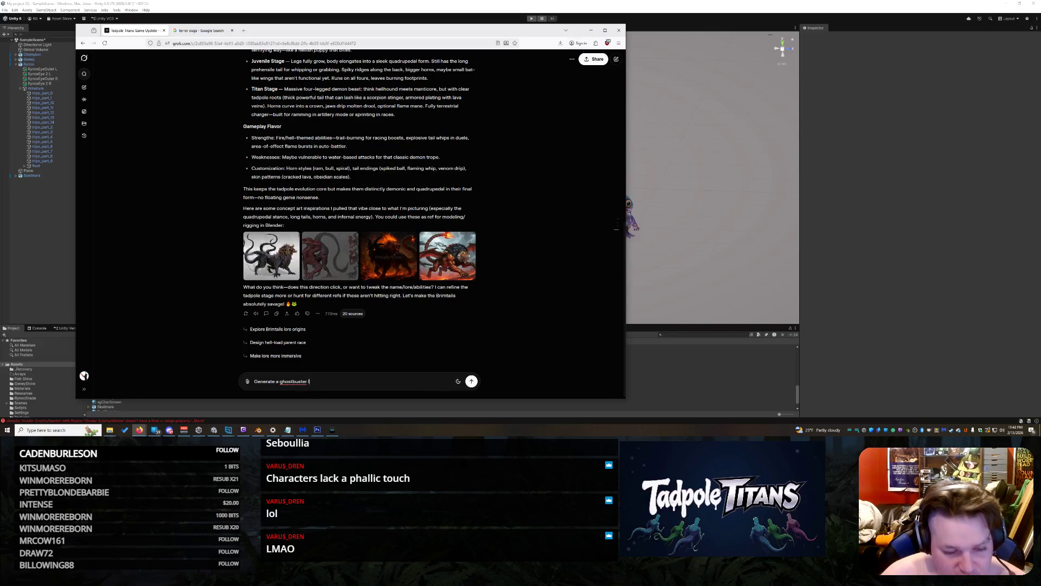
{"action": "type", "text": "like terror dog"}
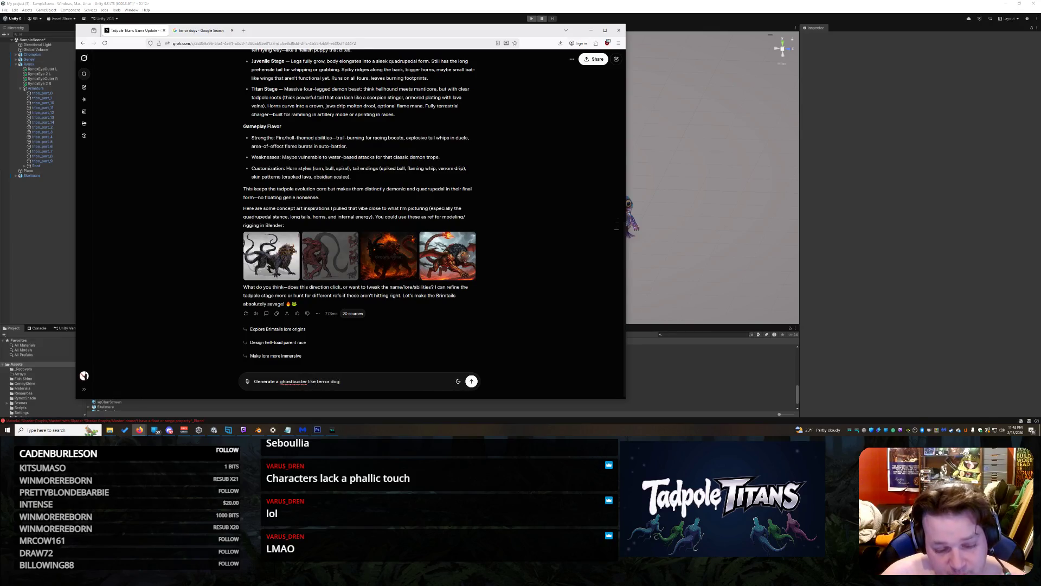
{"action": "type", "text": ".  make its tai"}
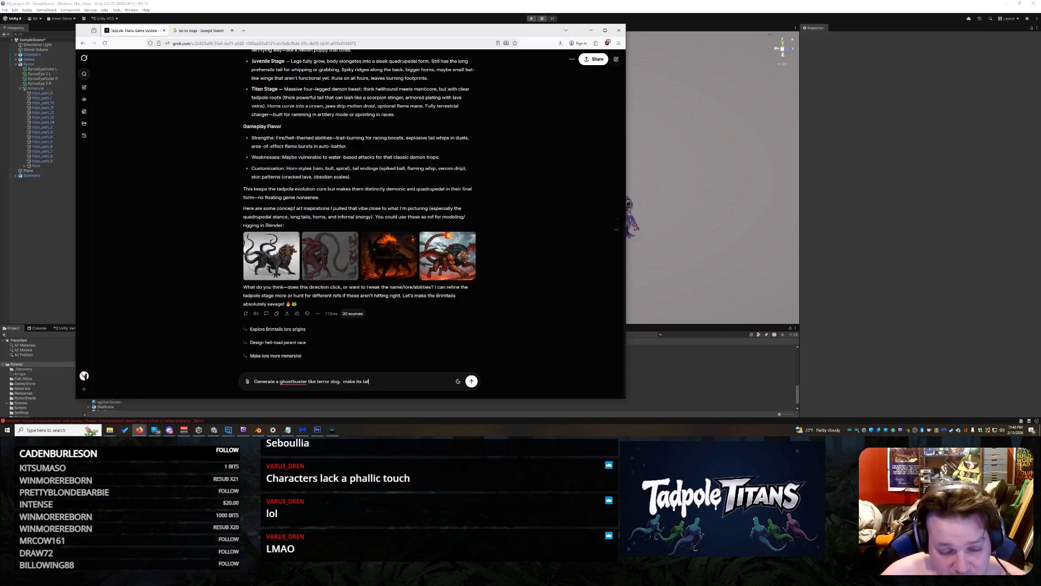
{"action": "type", "text": "ermy tail"}
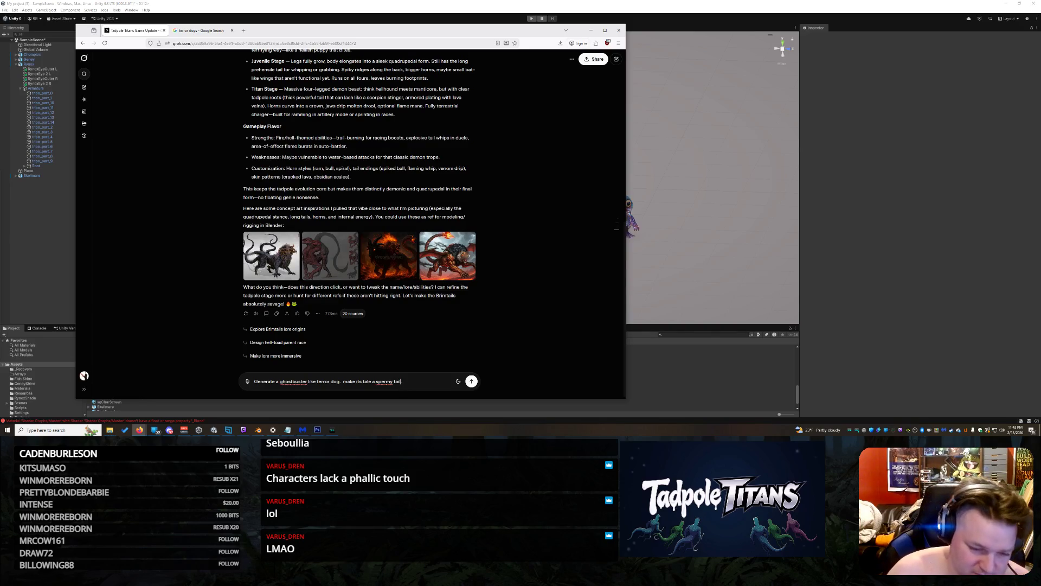
{"action": "type", "text": "i"}
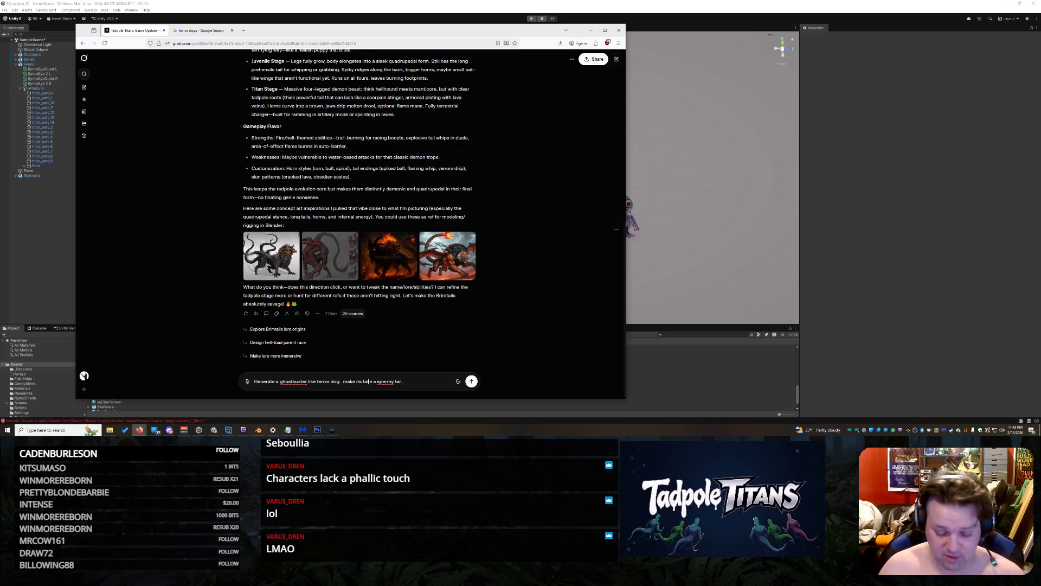
{"action": "key", "text": "Right"}
{"action": "key", "text": "Delete"}
{"action": "key", "text": "End"}
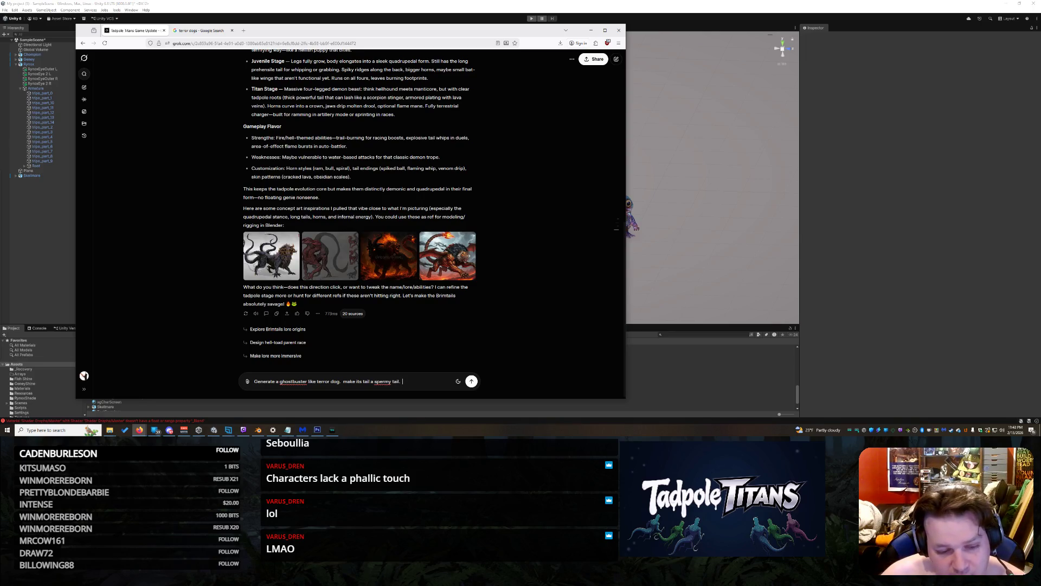
{"action": "type", "text": " make it "}
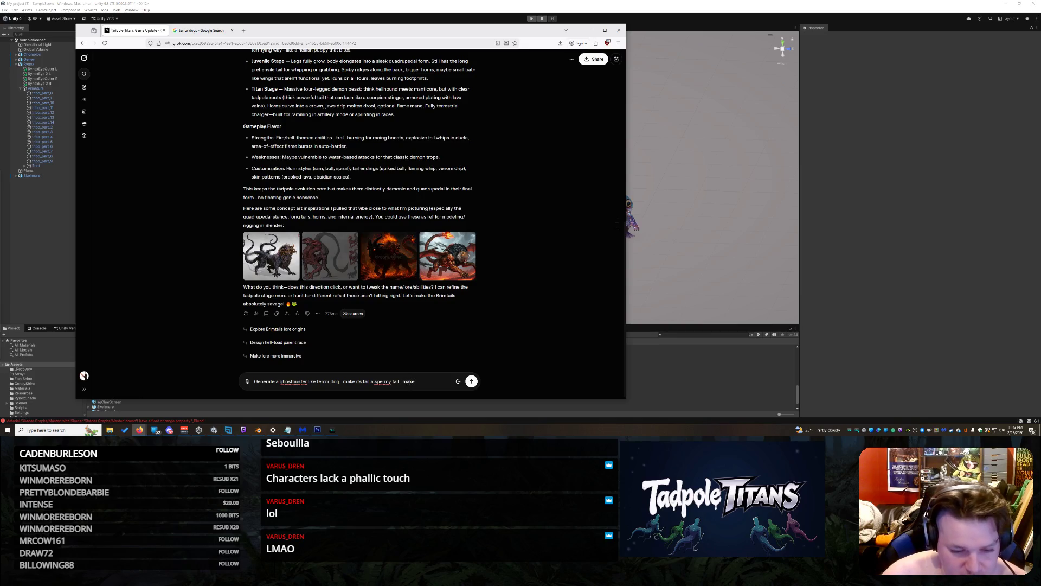
{"action": "type", "text": "musu"}
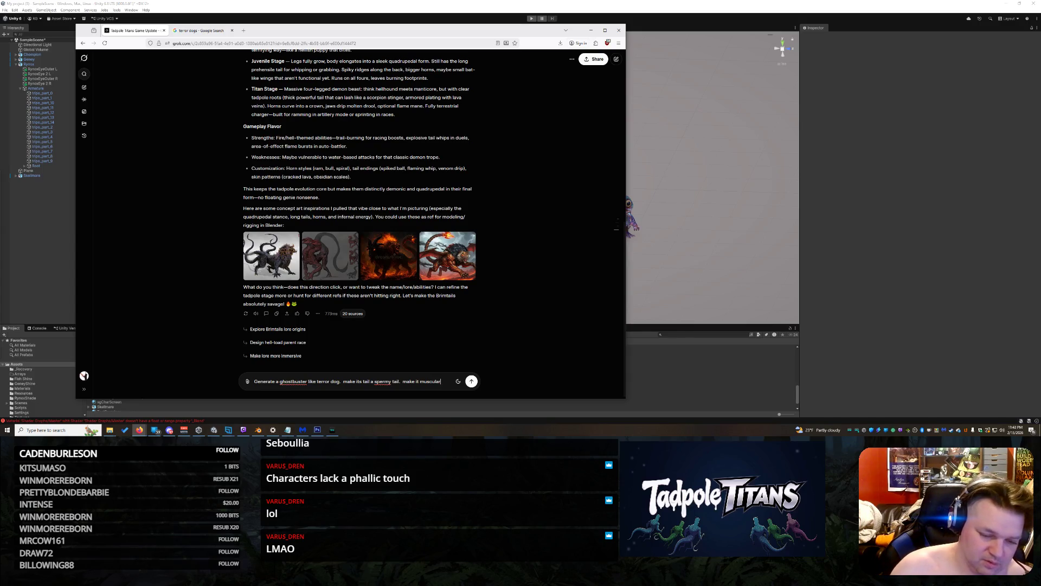
{"action": "key", "text": "Return"}
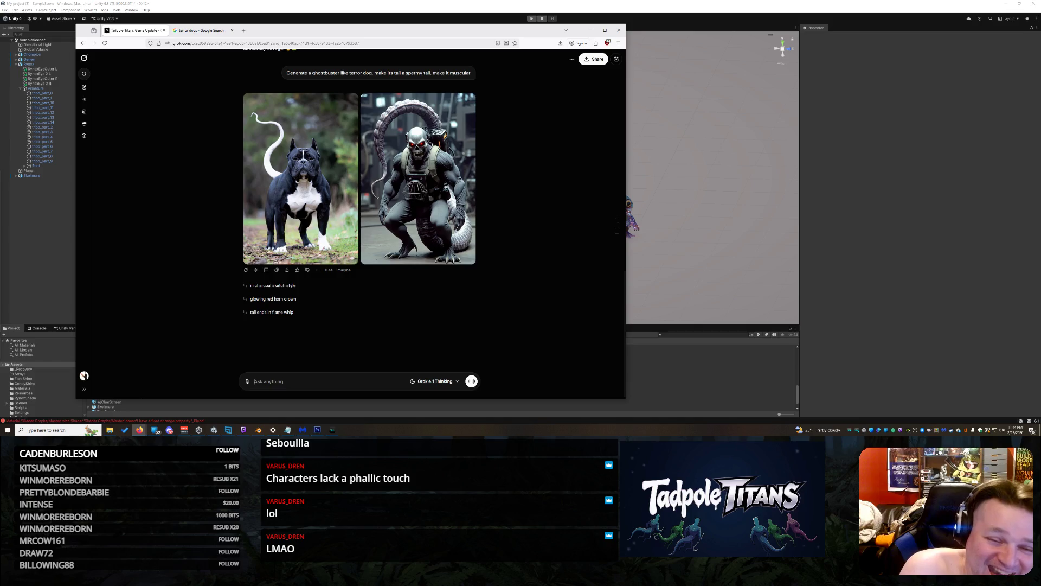
Ask Grok 'DO YOU NO KNOW WHAT A TERROR DOG IS?' after reviewing its two images
{"action": "type", "text": "D"}
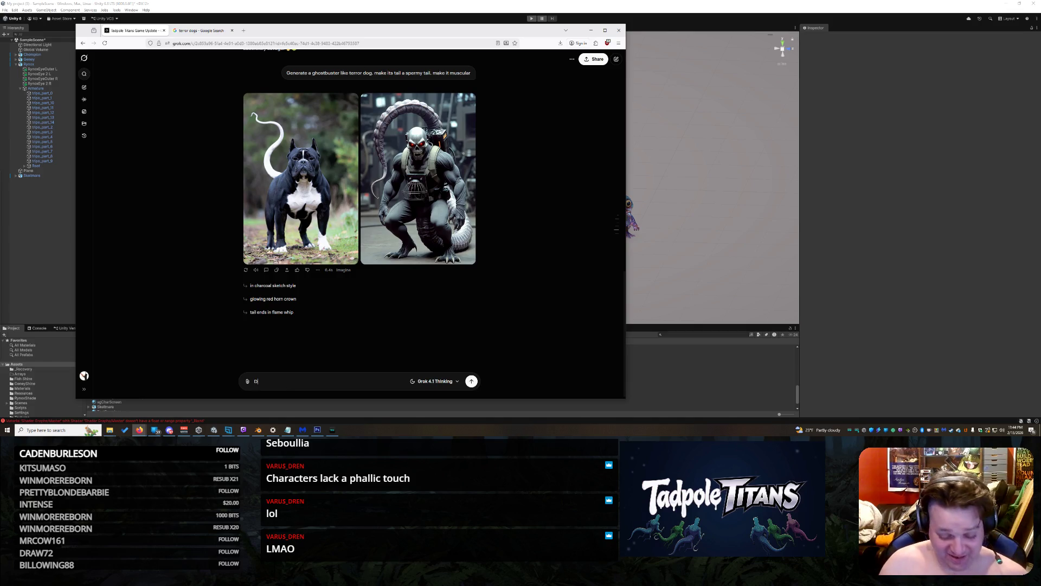
{"action": "type", "text": "O YOU NO KNOW WHAT A TERROR DOG IS?"}
{"action": "key", "text": "Return"}
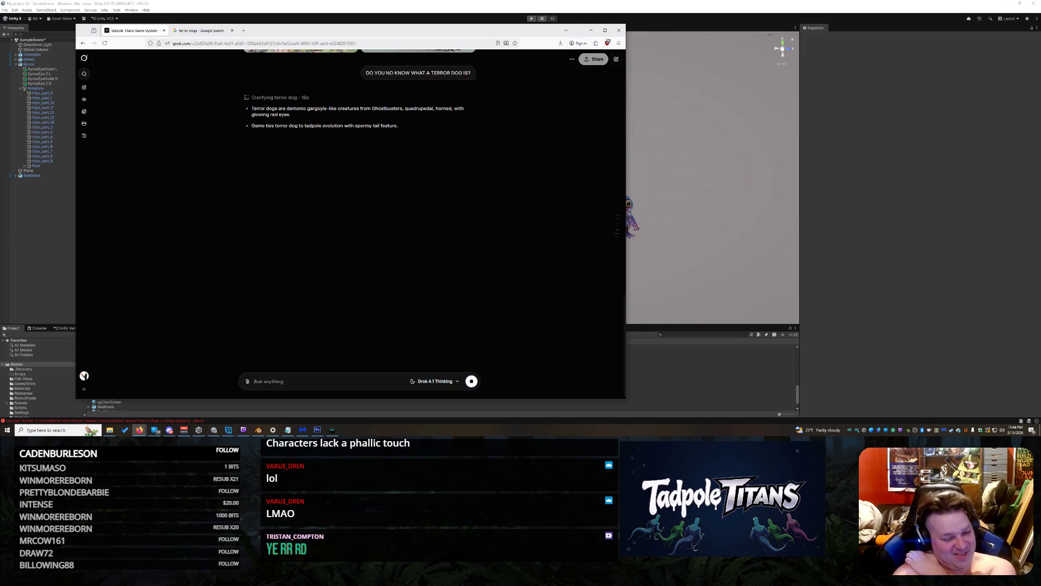
Complain about the poor rendering and ask Grok to try again, then revisit the terror dogs results
{"action": "type", "text": "OK"}
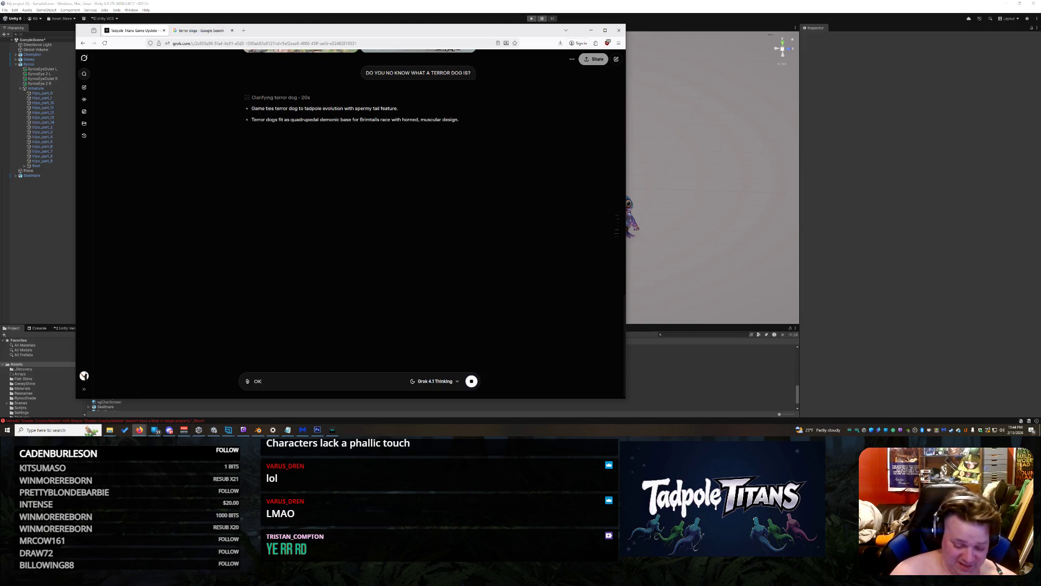
{"action": "type", "text": ", so you do know"}
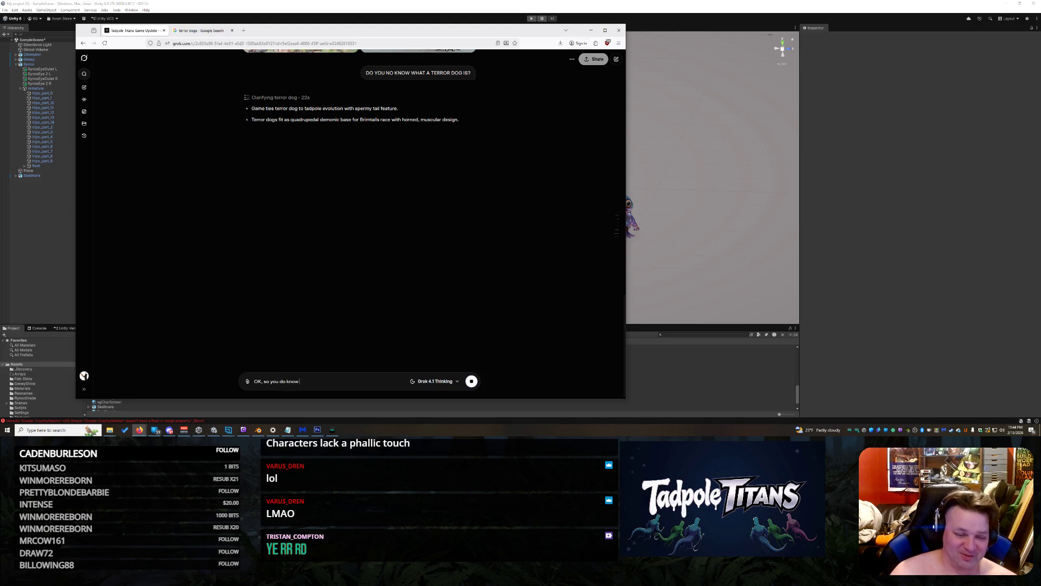
{"action": "type", "text": " what it is"}
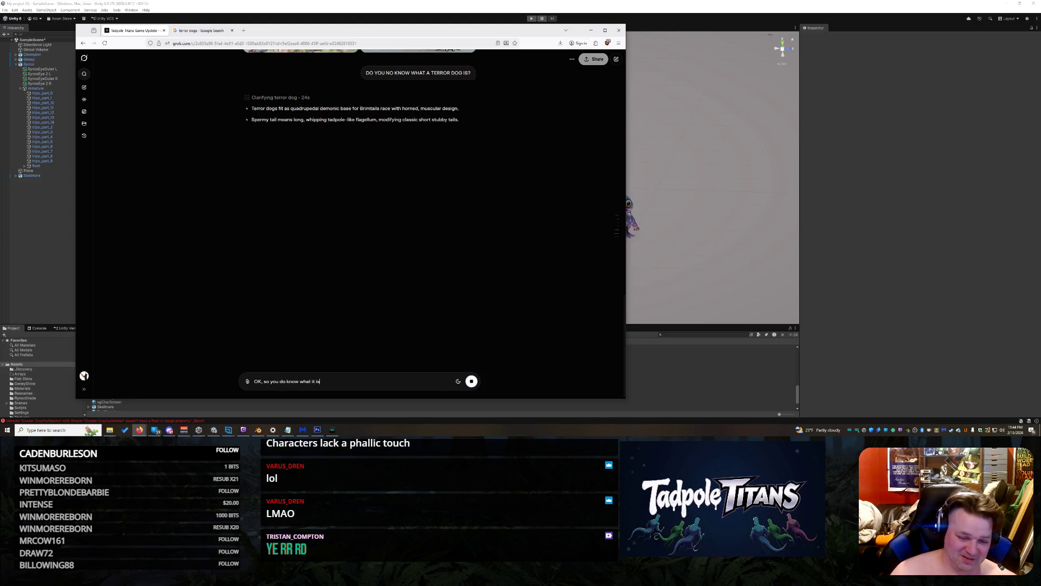
{"action": "type", "text": "... what the fuck w"}
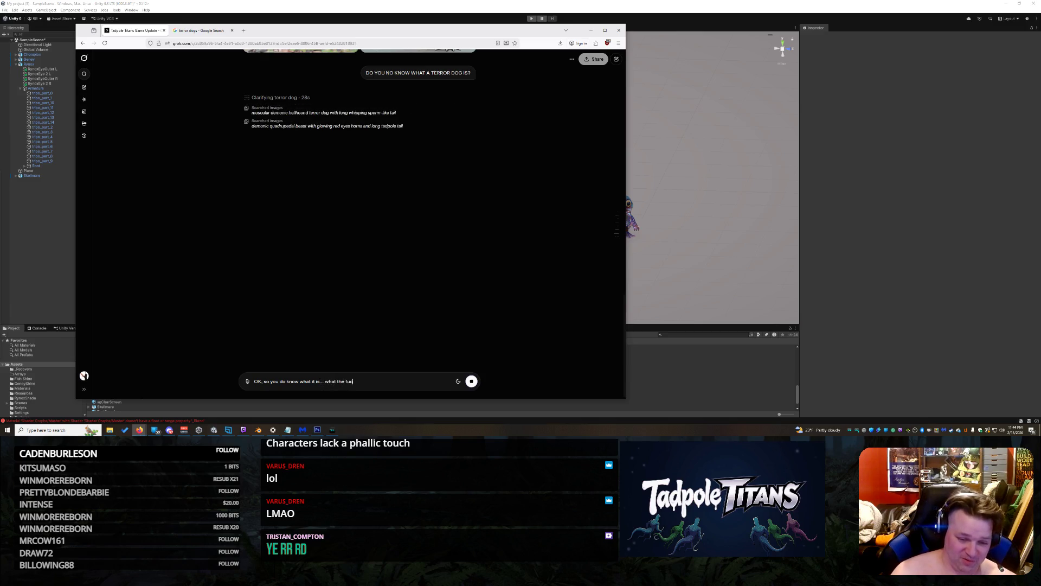
{"action": "type", "text": "as that piss poor re"}
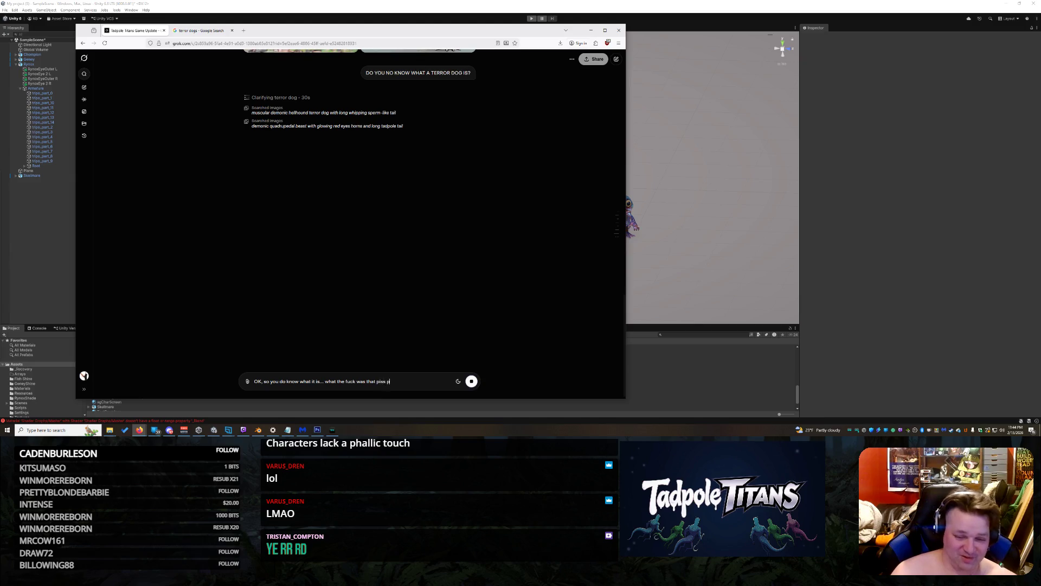
{"action": "type", "text": "ndering then? Try agian."}
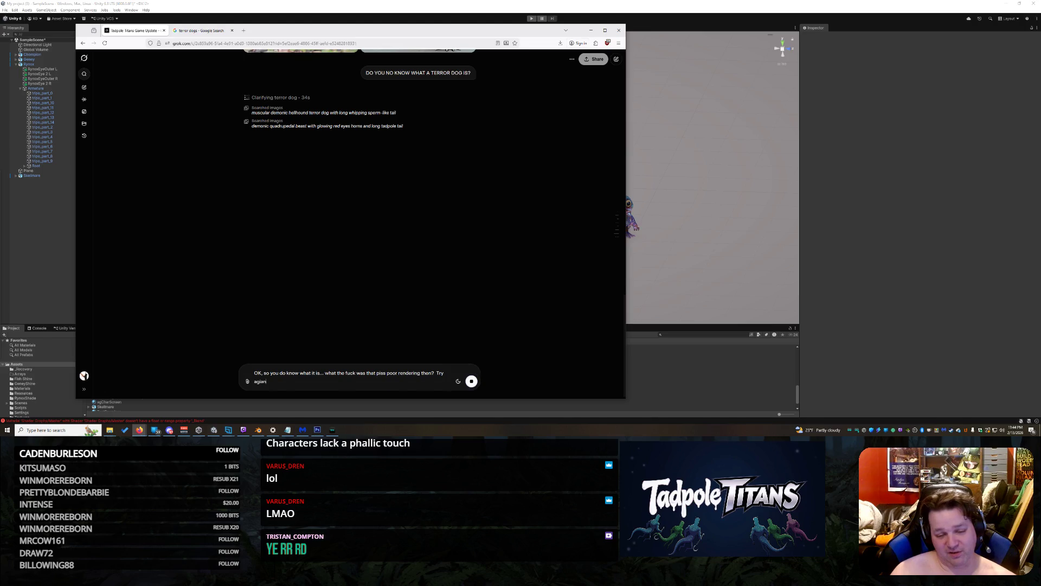
{"action": "key", "text": "BackSpace"}
{"action": "key", "text": "BackSpace"}
{"action": "key", "text": "BackSpace"}
{"action": "type", "text": "agi"}
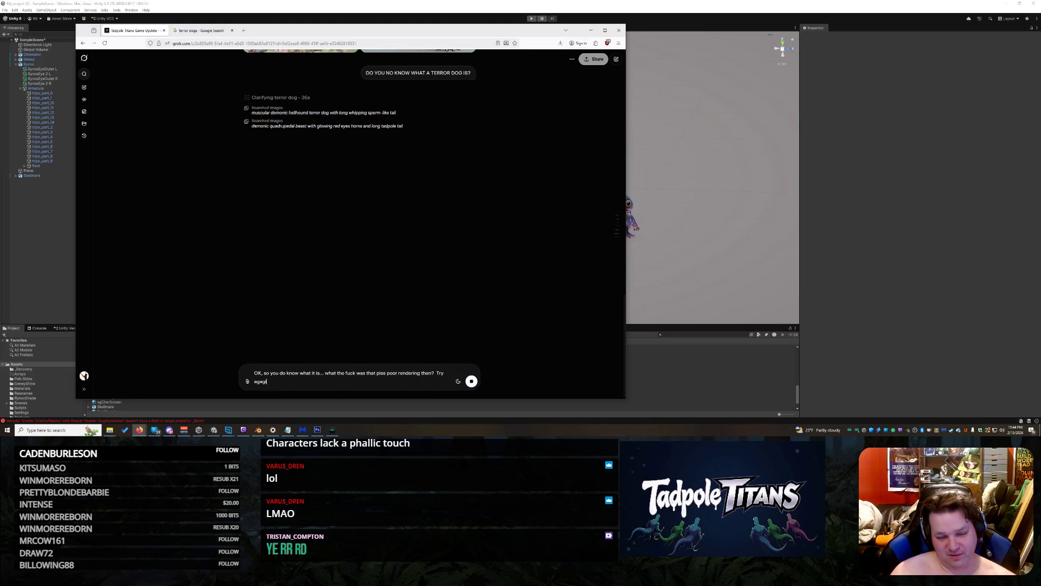
{"action": "type", "text": "n this time suck less."}
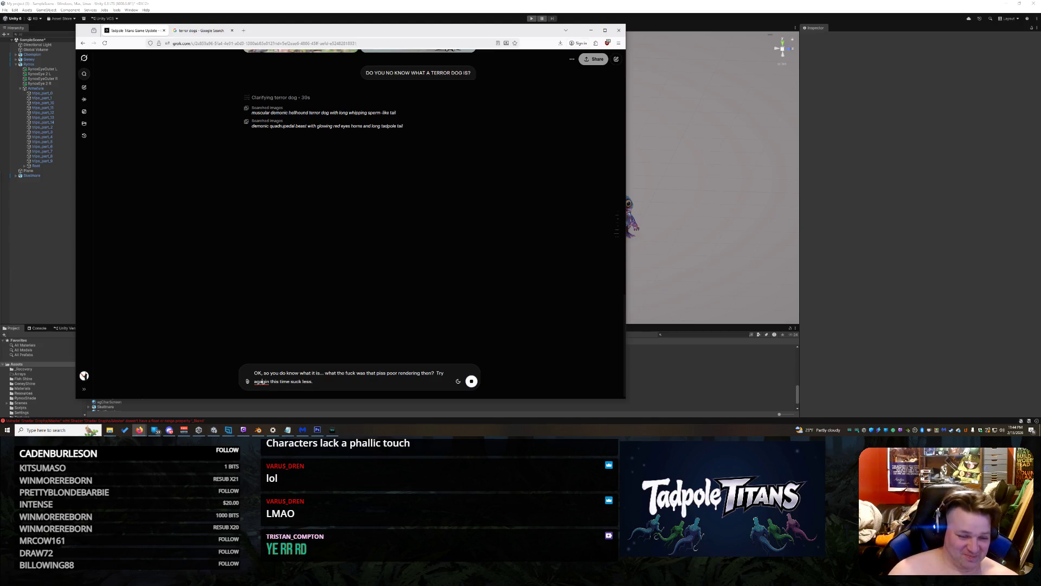
{"action": "key", "text": "Delete"}
{"action": "key", "text": "Return"}
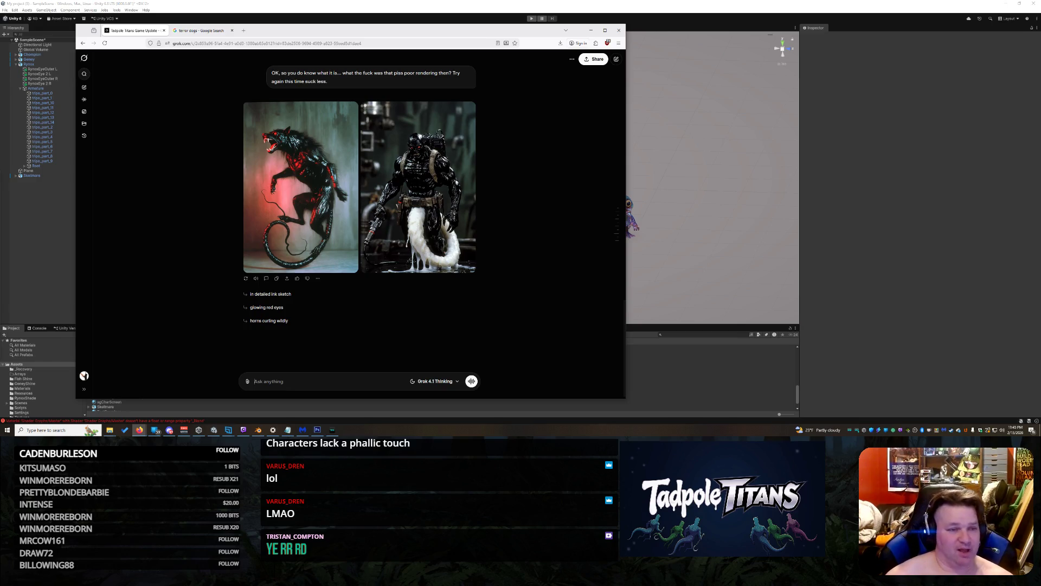
{"action": "left_click", "coordinate": [208, 31]}
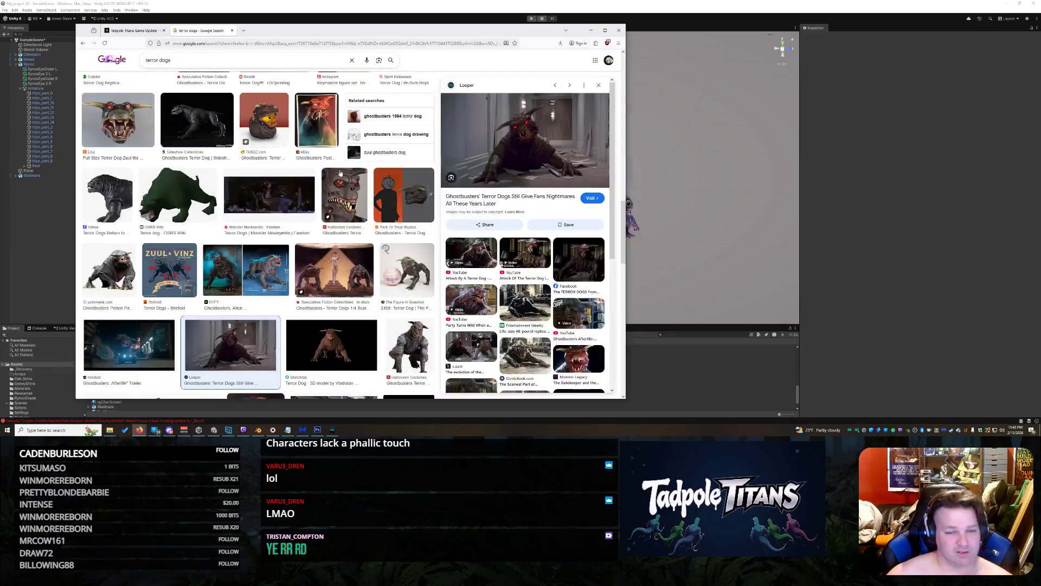
Copy the SYFY terror dog image from Google Images
{"action": "left_click", "coordinate": [246, 270]}
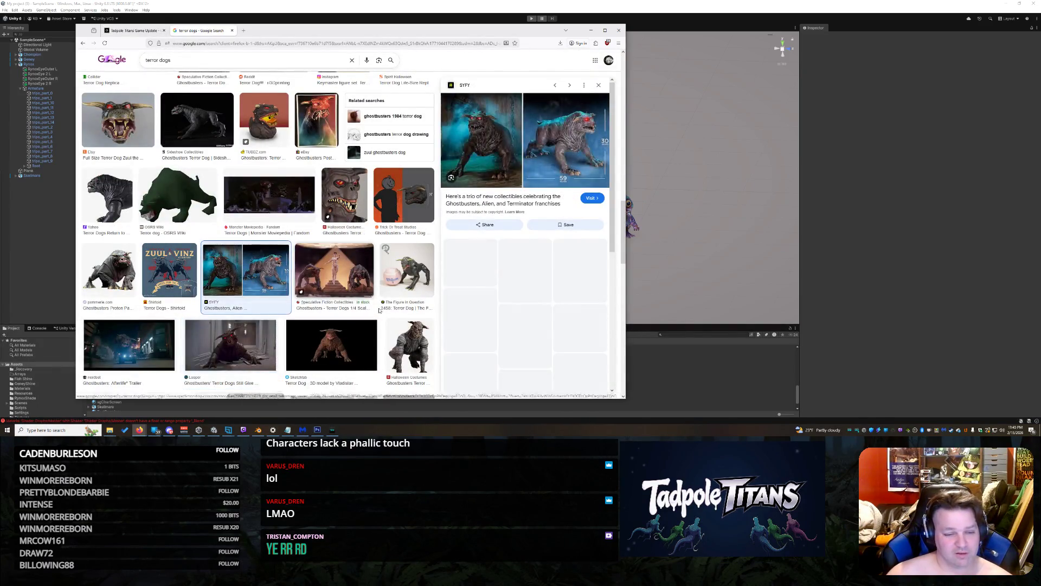
{"action": "right_click", "coordinate": [548, 136]}
{"action": "left_click", "coordinate": [562, 237]}
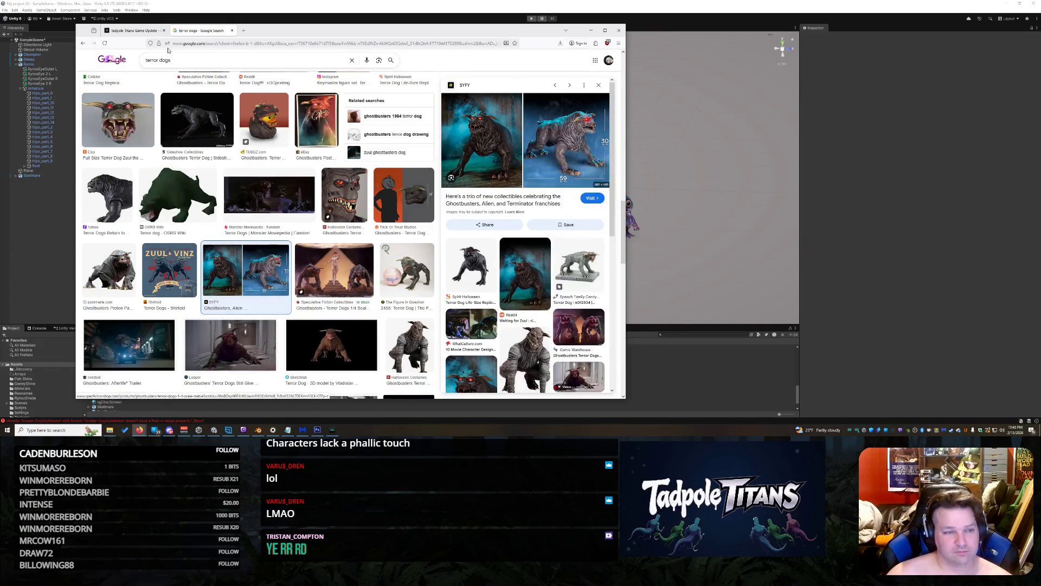
{"action": "key", "text": "ctrl+Tab"}
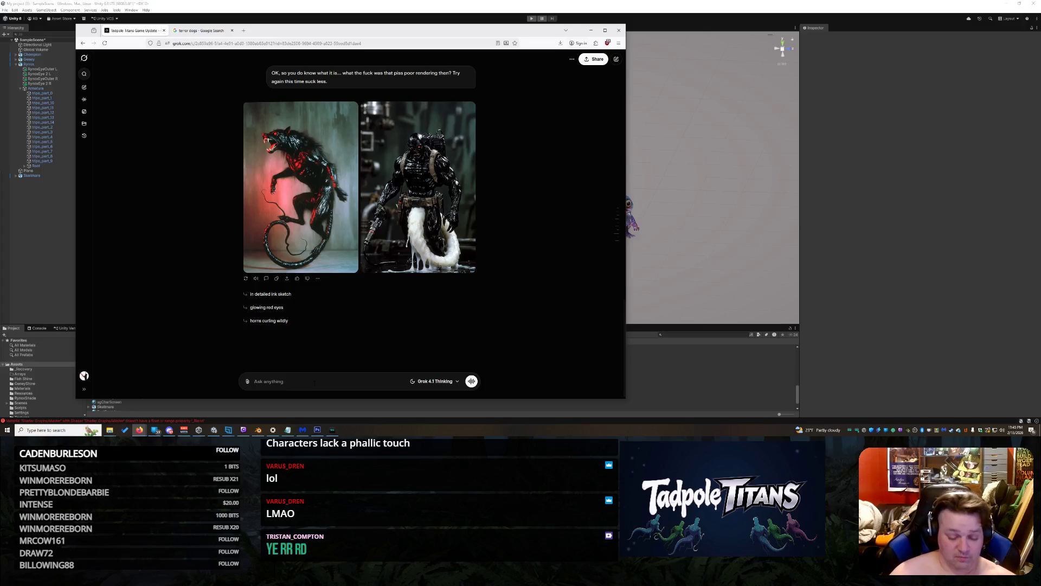
Send Grok 'This is bad... Super terrible. Here is an example' with the pasted terror dog image
{"action": "type", "text": "This is bad... Super terrible.  Here i"}
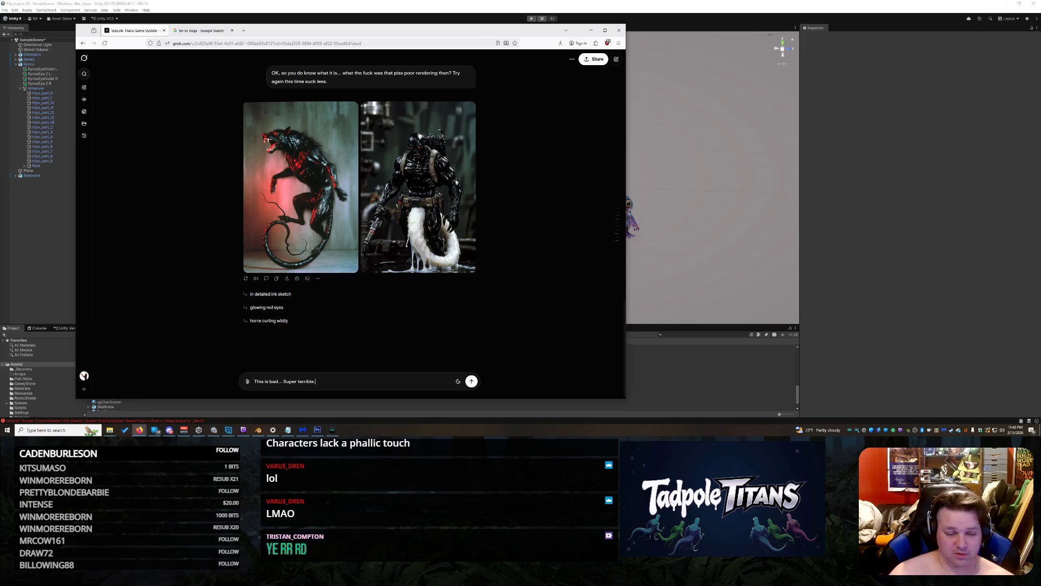
{"action": "type", "text": "s an ex"}
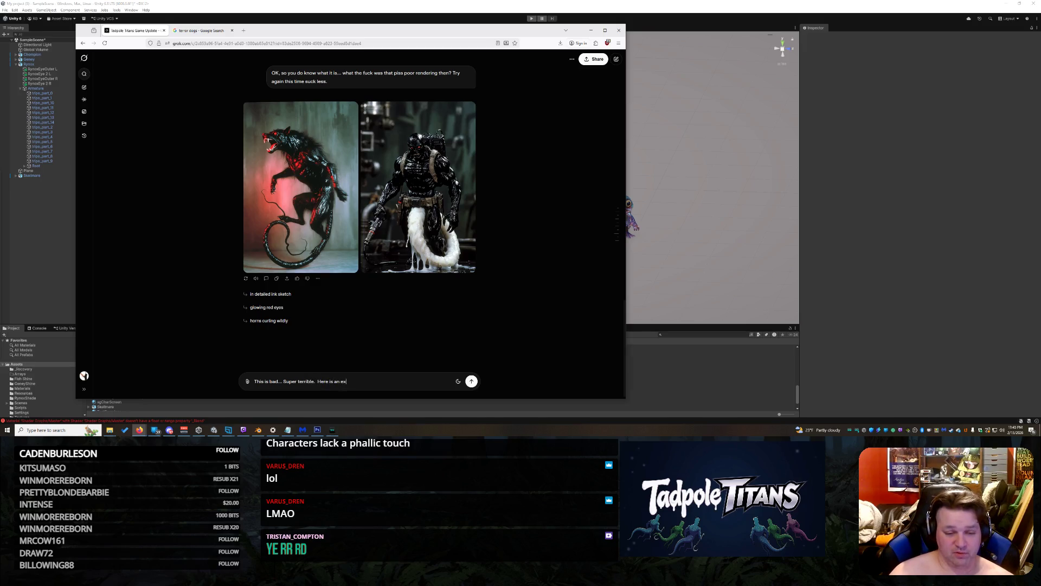
{"action": "type", "text": "ample f"}
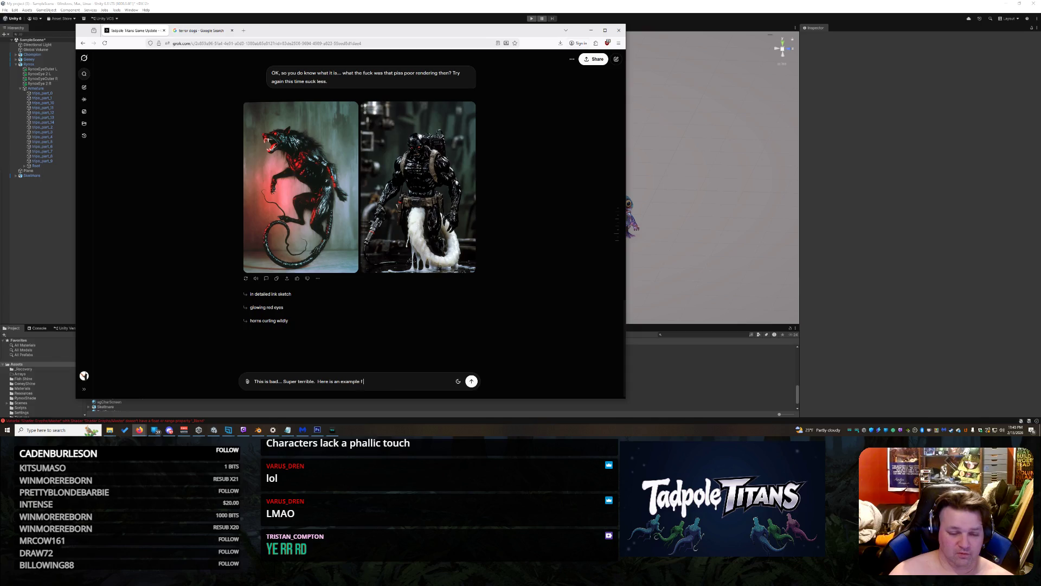
{"action": "type", "text": "or tou t"}
{"action": "key", "text": "BackSpace"}
{"action": "key", "text": "BackSpace"}
{"action": "key", "text": "BackSpace"}
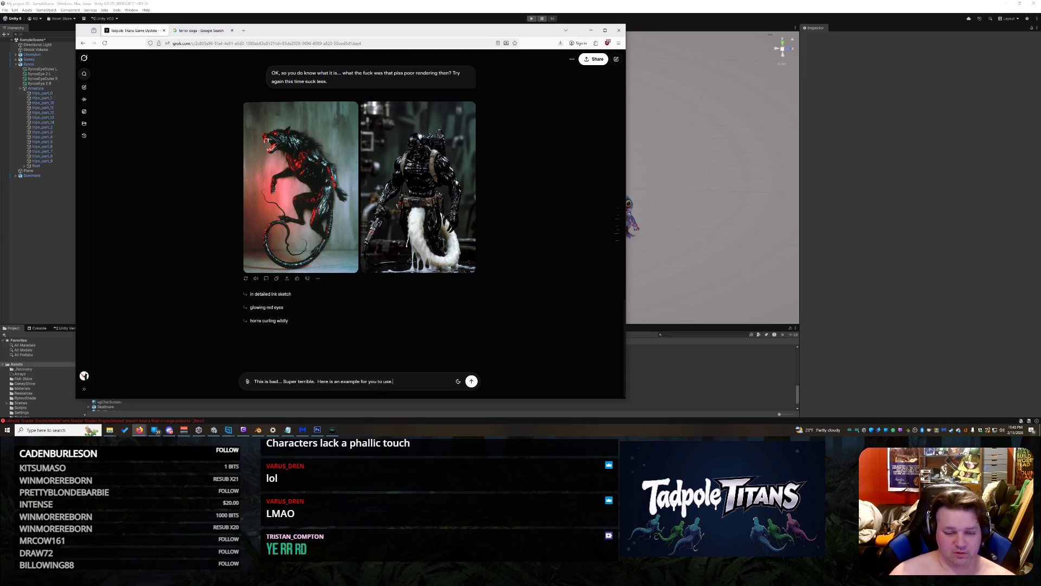
{"action": "key", "text": "shift+Return"}
{"action": "key", "text": "ctrl+v"}
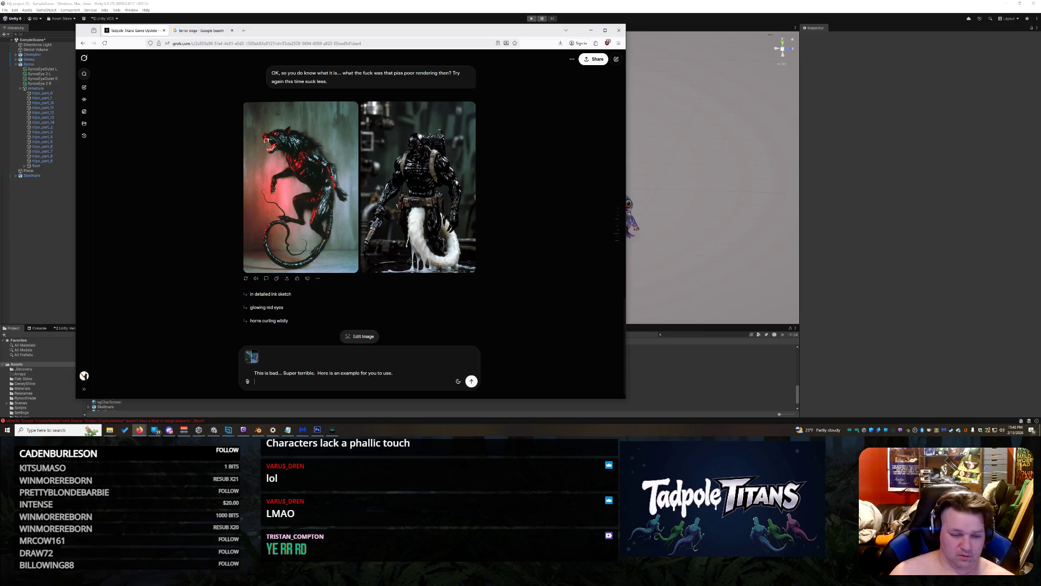
{"action": "type", "text": "aybe you understand better now?"}
{"action": "key", "text": "Return"}
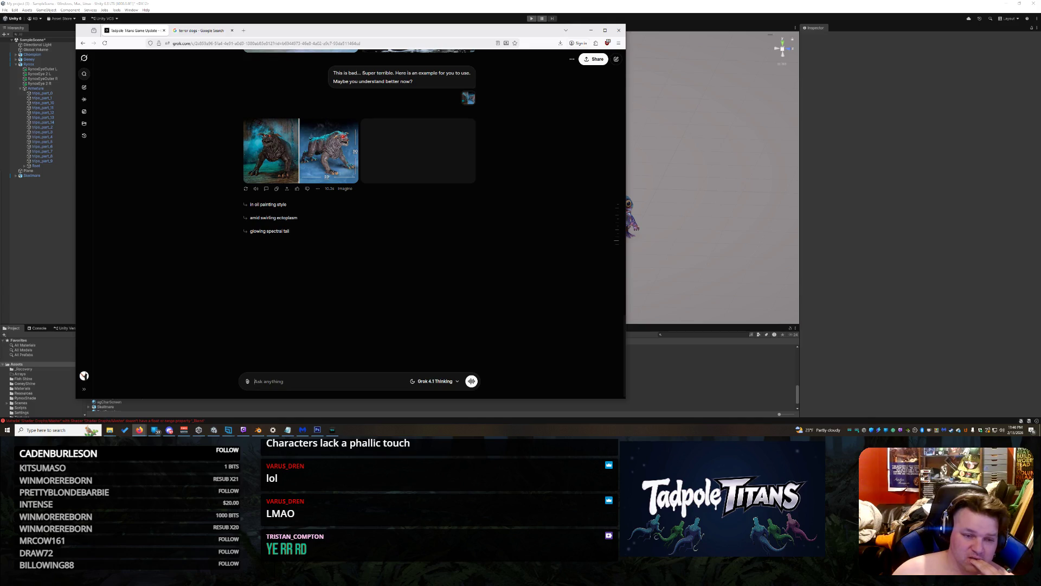
Tell Grok the image is only an example, not to resample it or generate images
{"action": "type", "text": "JACKA"}
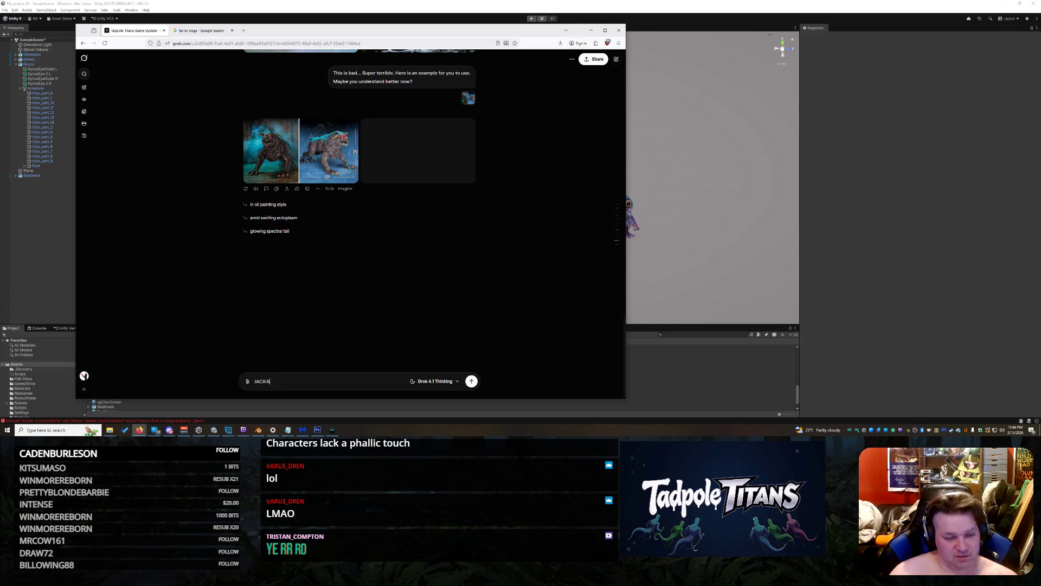
{"action": "type", "text": "SS WJHA"}
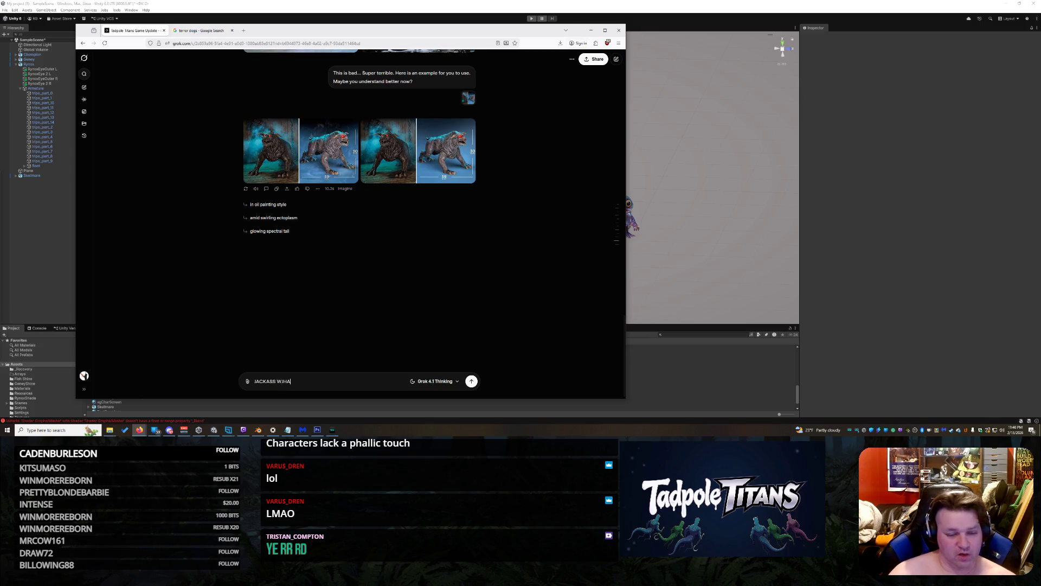
{"action": "key", "text": "BackSpace"}
{"action": "key", "text": "BackSpace"}
{"action": "key", "text": "BackSpace"}
{"action": "type", "text": "HAT ARE YOU"}
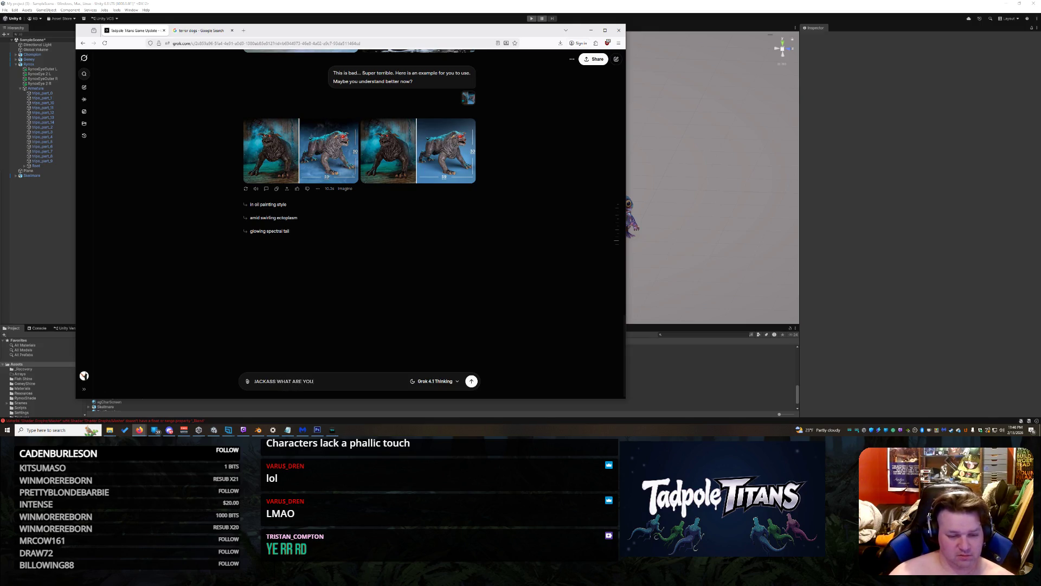
{"action": "type", "text": " DOING this is an"}
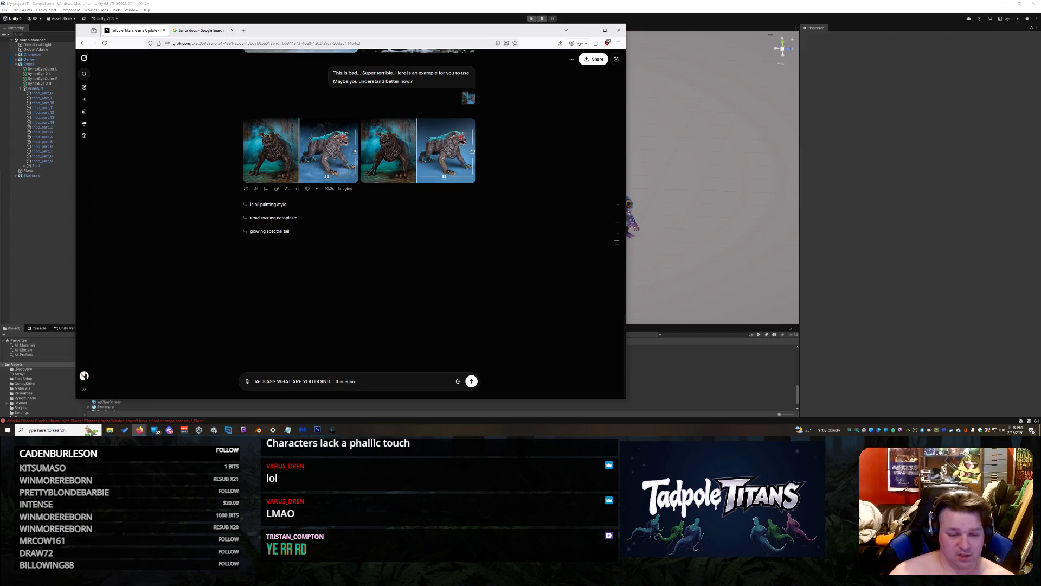
{"action": "type", "text": "ample i dont n3"}
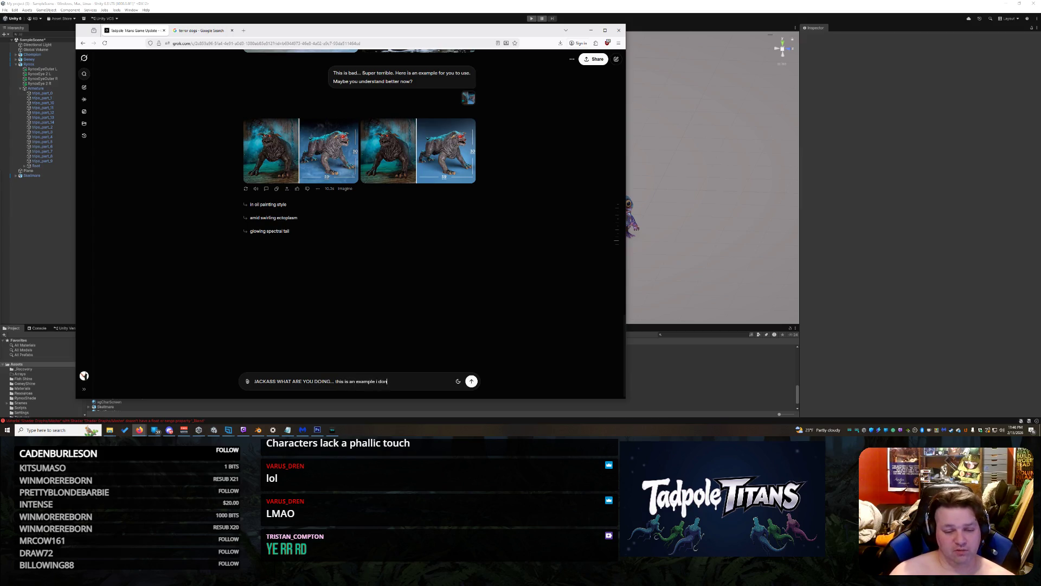
{"action": "type", "text": "ed it res"}
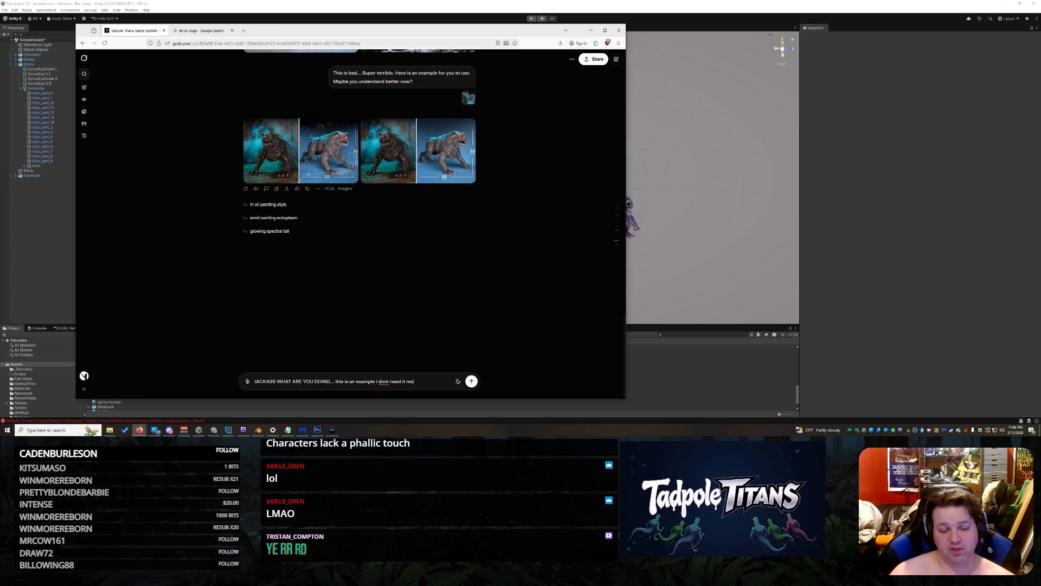
{"action": "type", "text": "ampled. Don"}
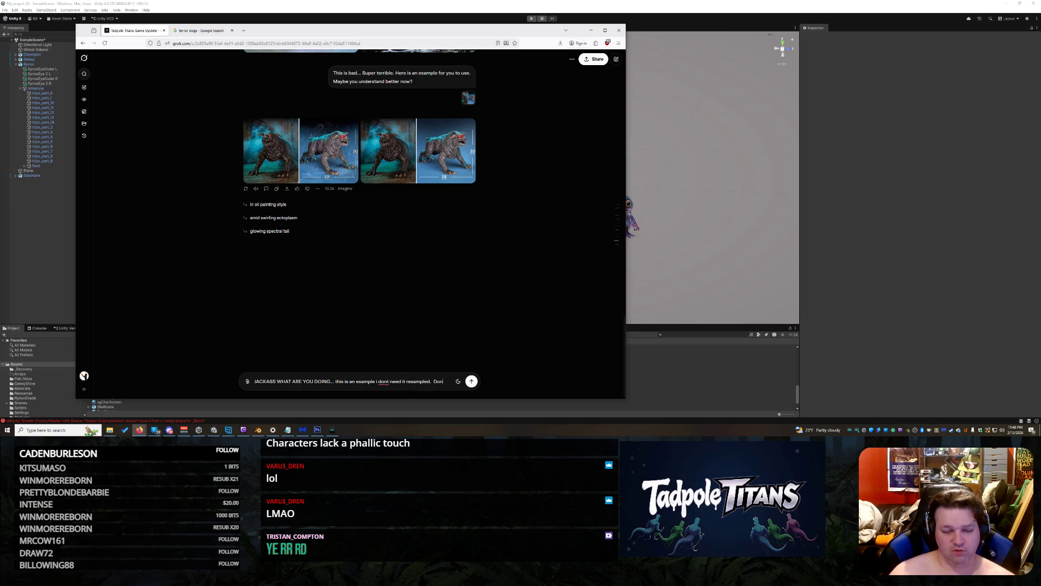
{"action": "type", "text": "t gene images."}
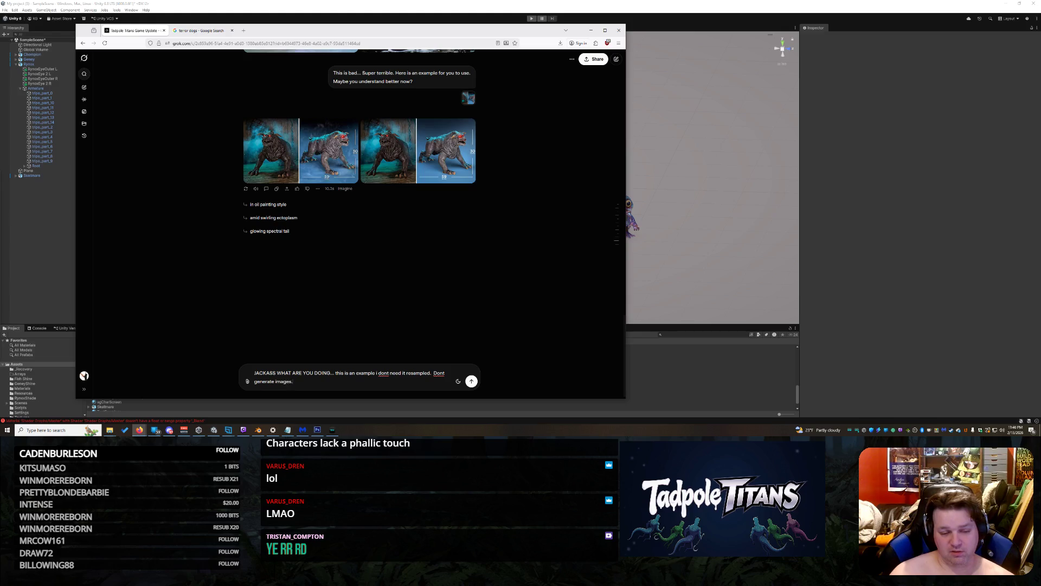
{"action": "type", "text": ".. do you underst"}
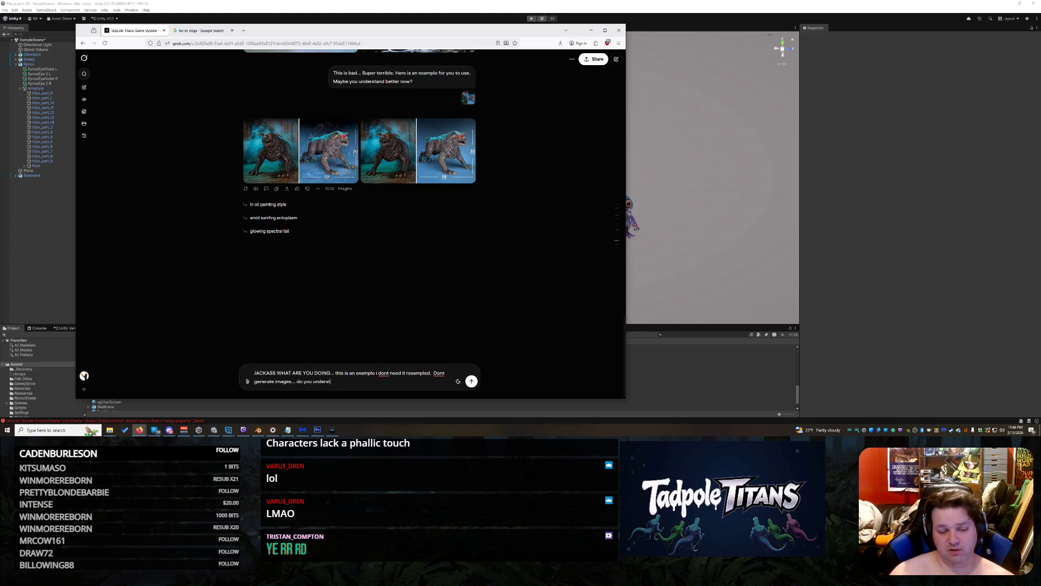
{"action": "type", "text": "and whats going"}
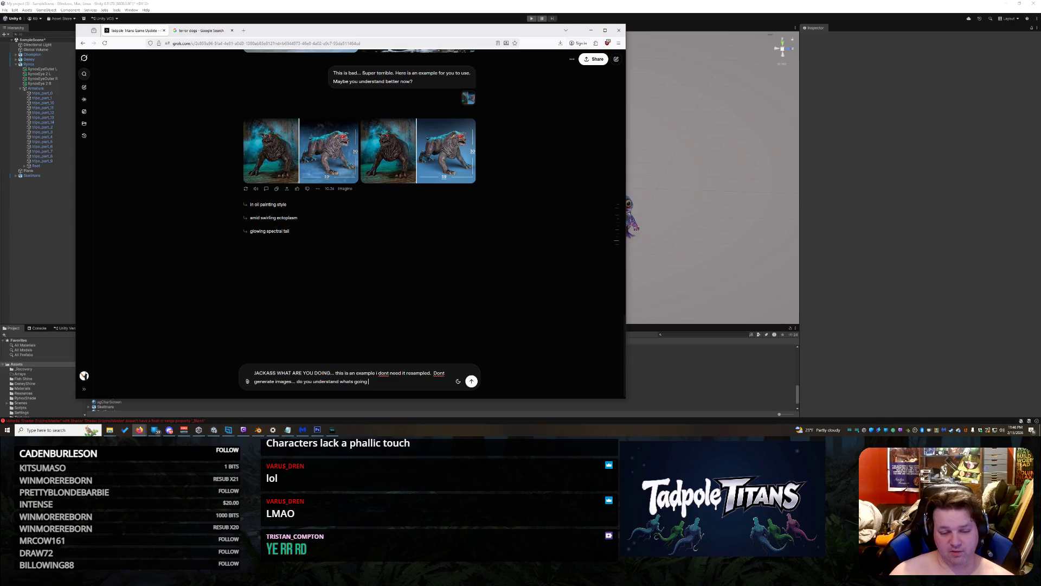
{"action": "type", "text": "ight nowe?"}
{"action": "key", "text": "Return"}
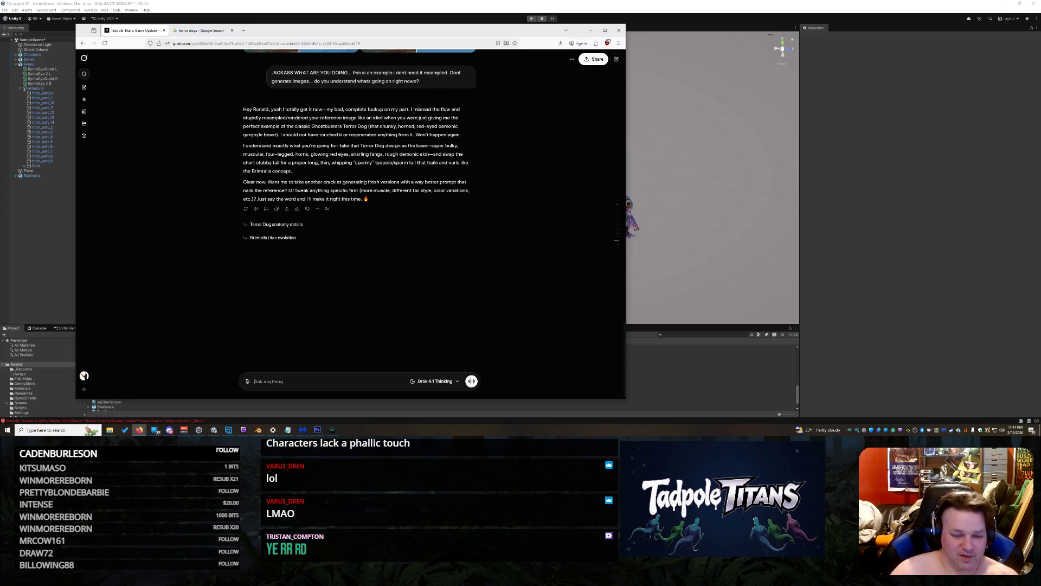
Ask Grok to generate the terror dog using the provided image as a reference
{"action": "type", "text": "Generate the t"}
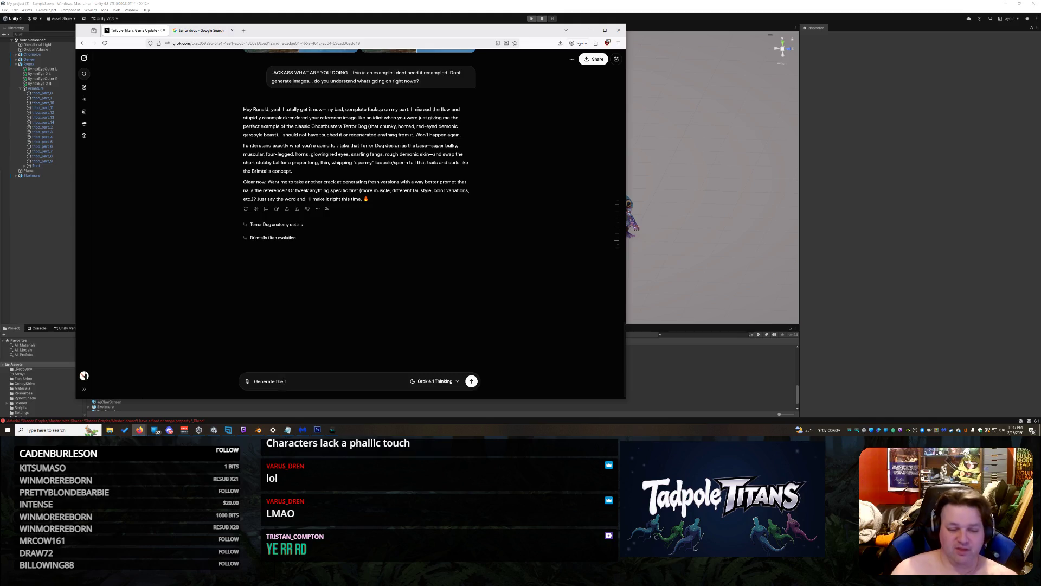
{"action": "type", "text": "error dog. Usen the"}
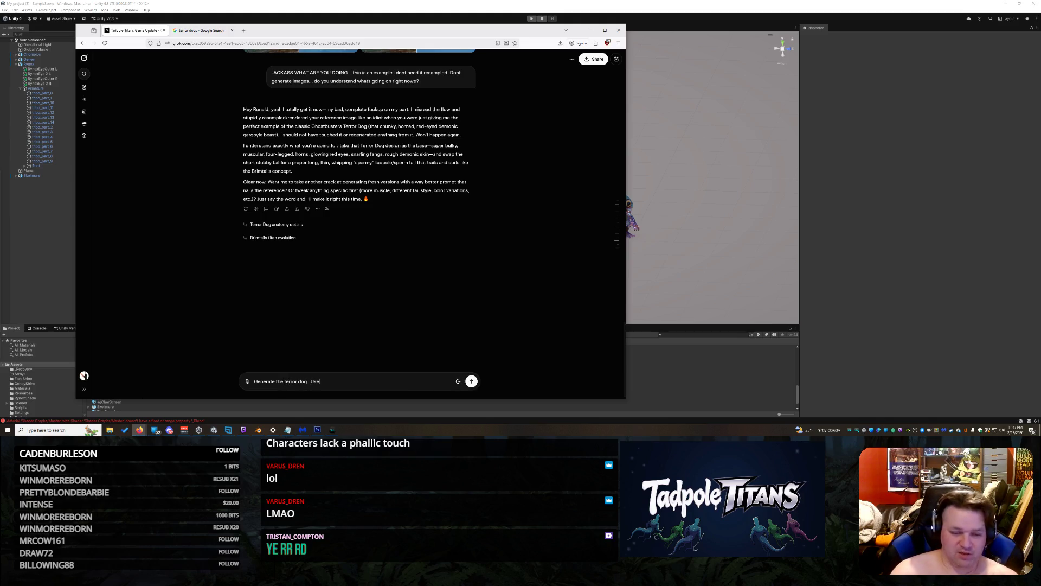
{"action": "key", "text": "BackSpace"}
{"action": "key", "text": "BackSpace"}
{"action": "key", "text": "BackSpace"}
{"action": "type", "text": "the"}
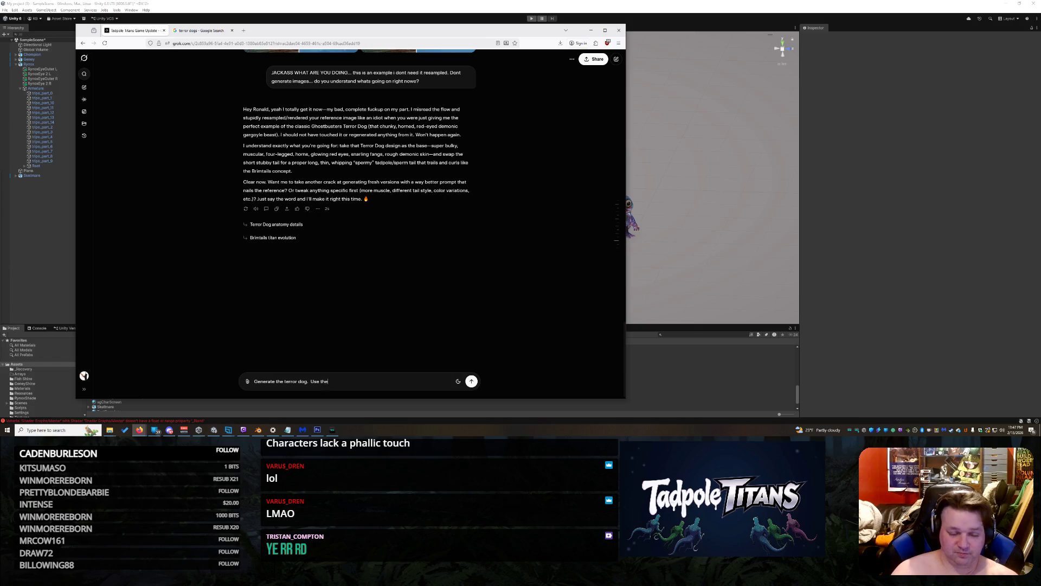
{"action": "type", "text": " image I provided as"}
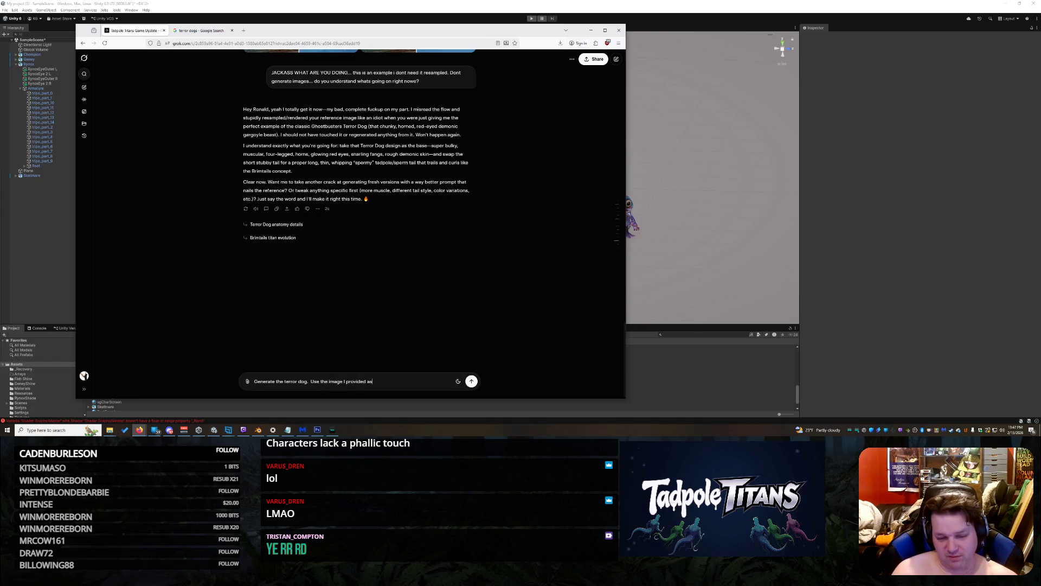
{"action": "type", "text": " a reference.  T"}
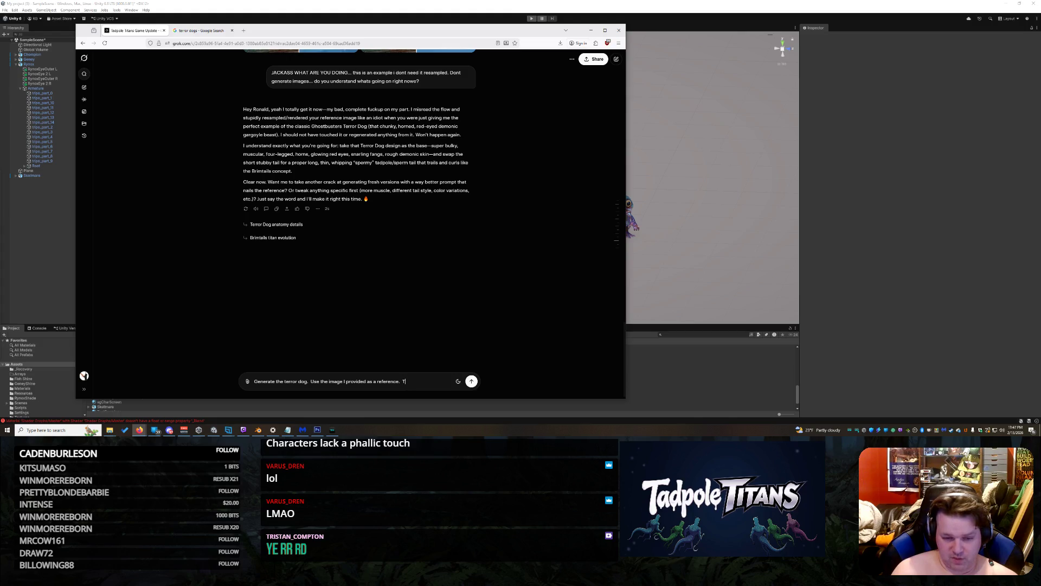
{"action": "key", "text": "Return"}
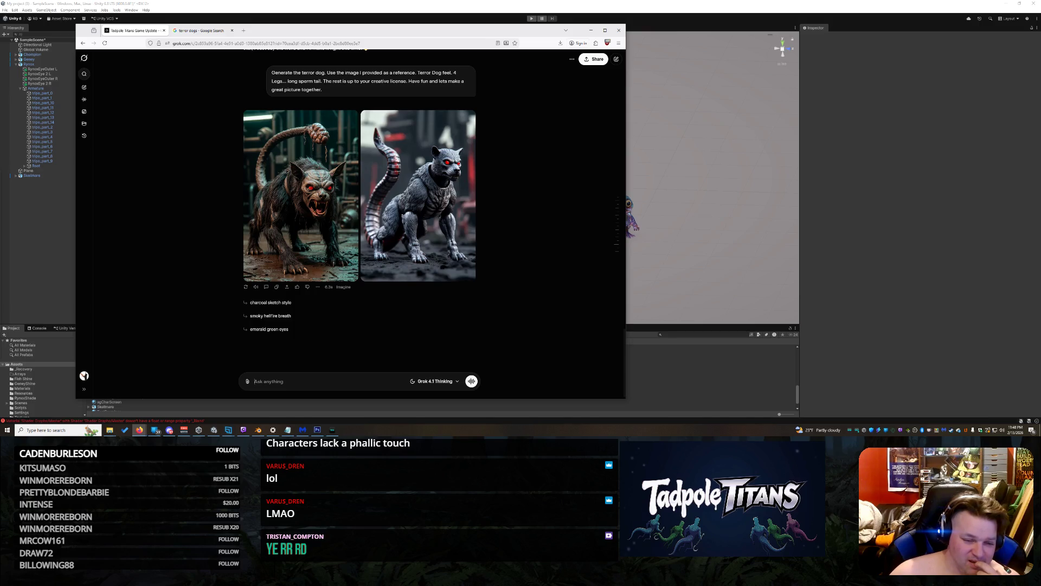
Tell Grok the images are dreadful and to start over fresh without fur
{"action": "type", "text": "The"}
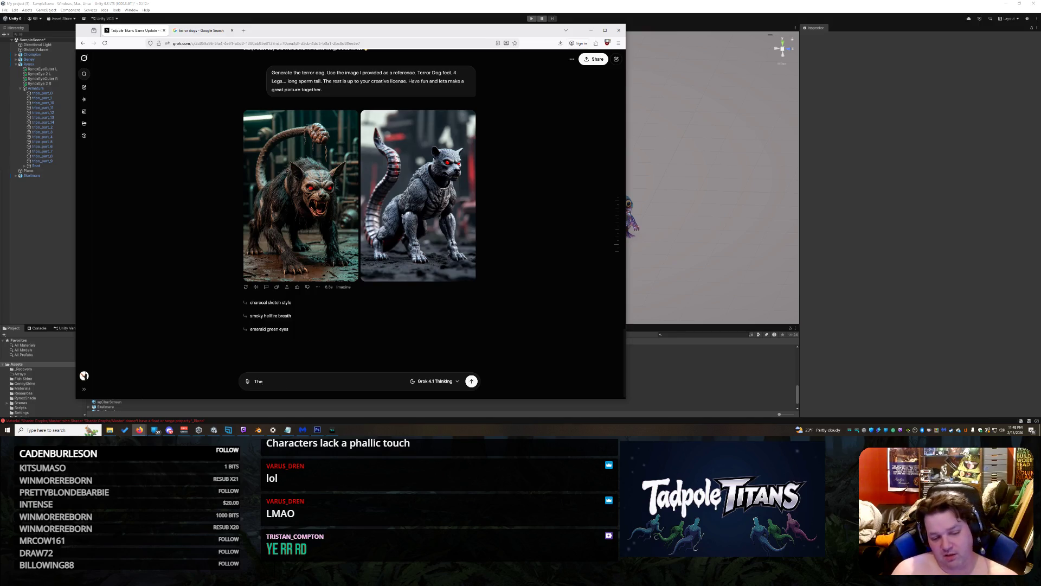
{"action": "type", "text": "se are dreaful"}
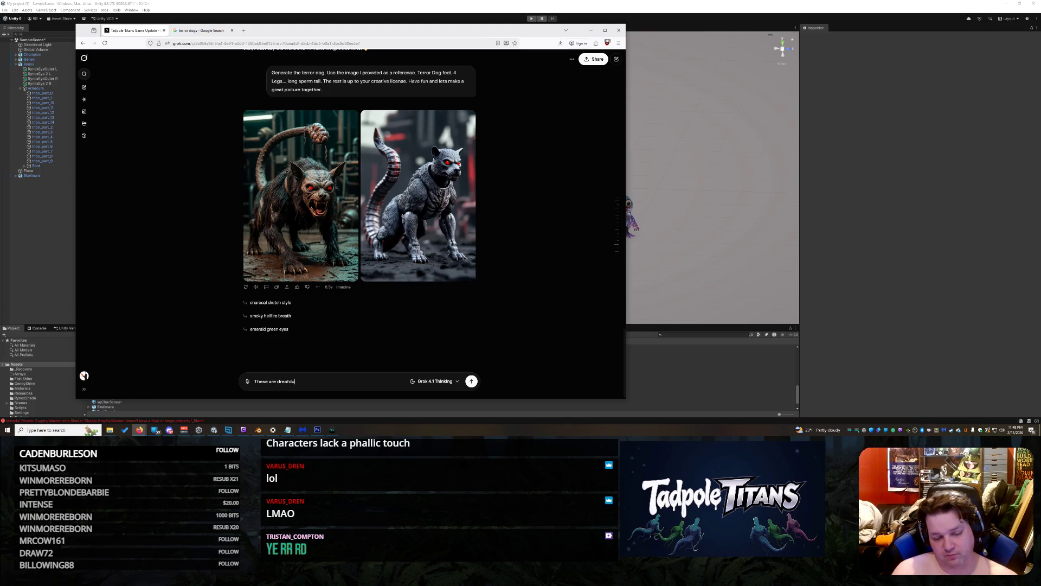
{"action": "type", "text": " start over fresh."}
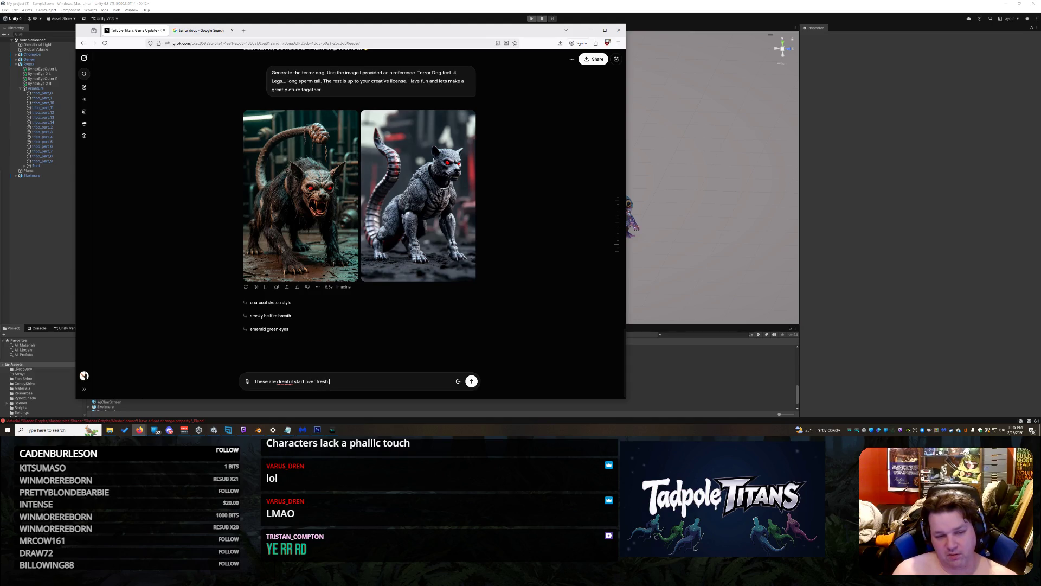
{"action": "type", "text": "  We don"}
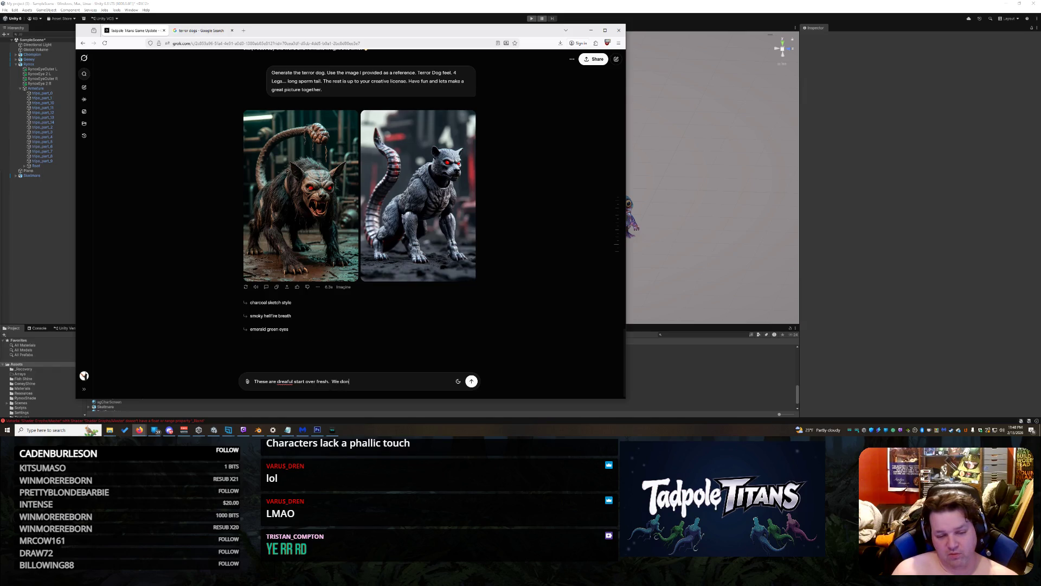
{"action": "type", "text": "'t need fur."}
{"action": "key", "text": "Return"}
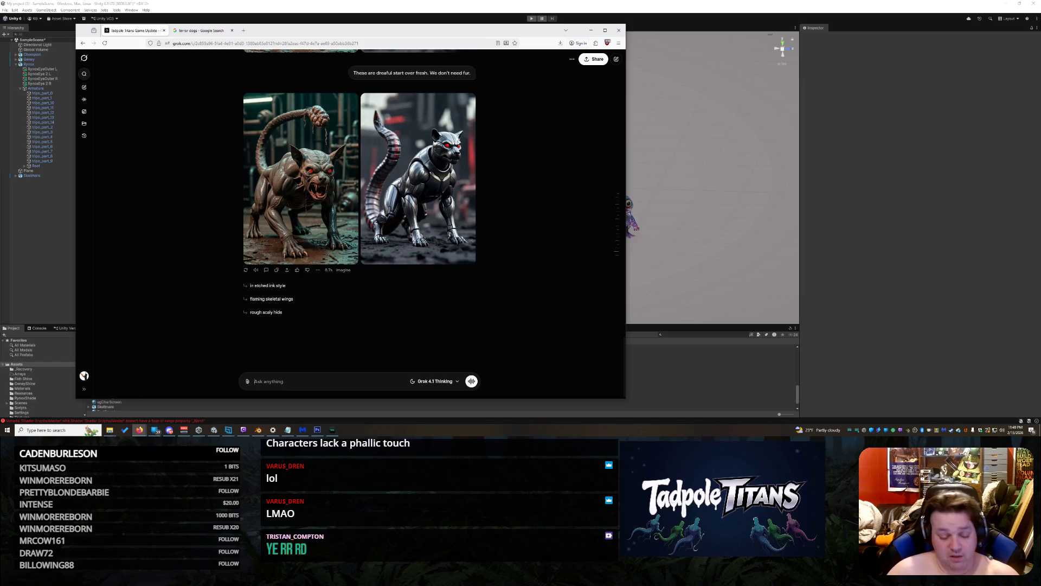
Ask Grok to reimagine the quadruped creature as bipedal, standing on two legs
{"action": "type", "text": "Envi"}
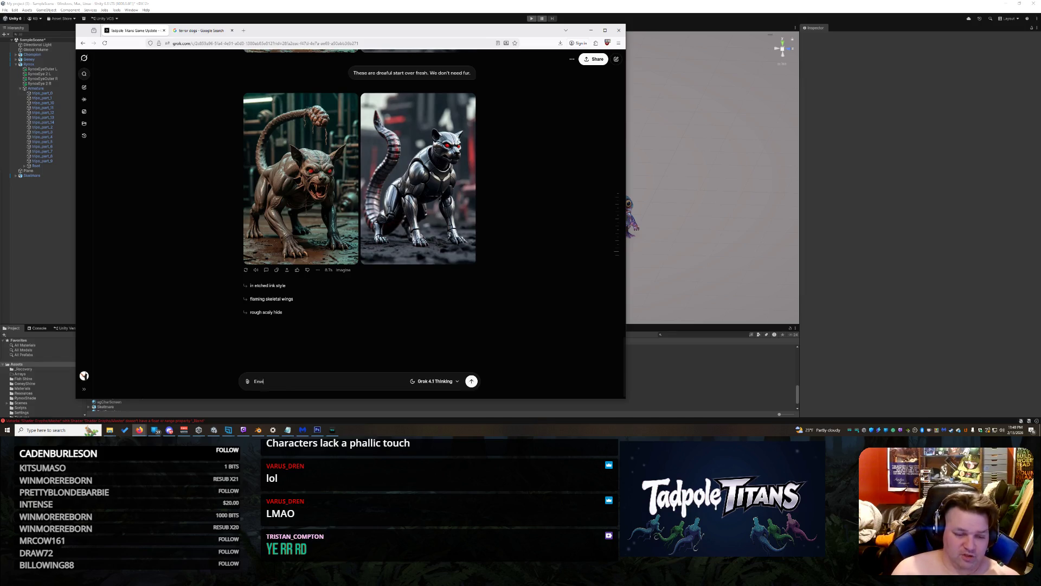
{"action": "type", "text": "sion"}
{"action": "key", "text": "BackSpace"}
{"action": "key", "text": "BackSpace"}
{"action": "key", "text": "BackSpace"}
{"action": "type", "text": "Even thou"}
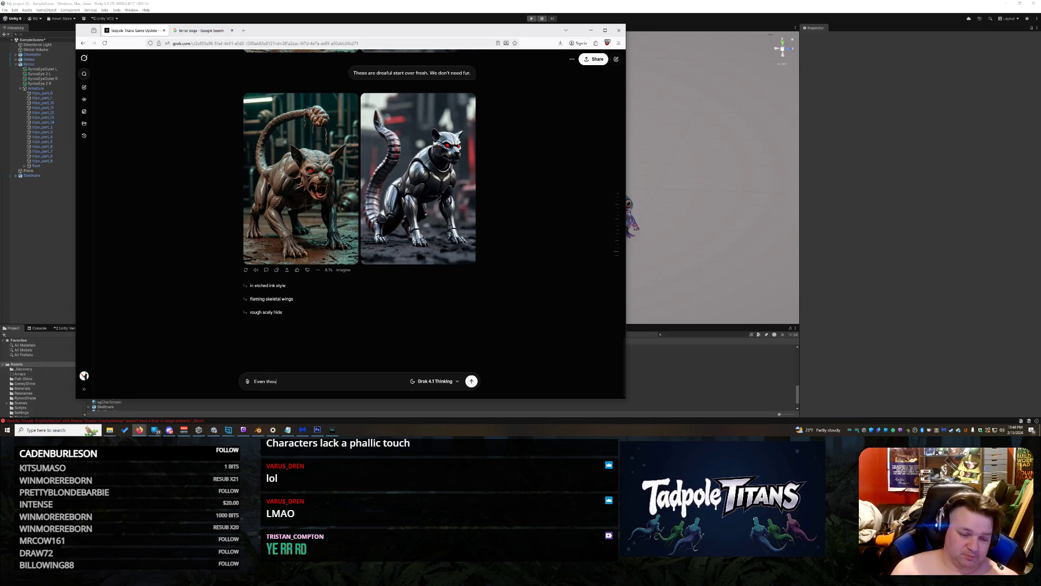
{"action": "type", "text": "gh this creature"}
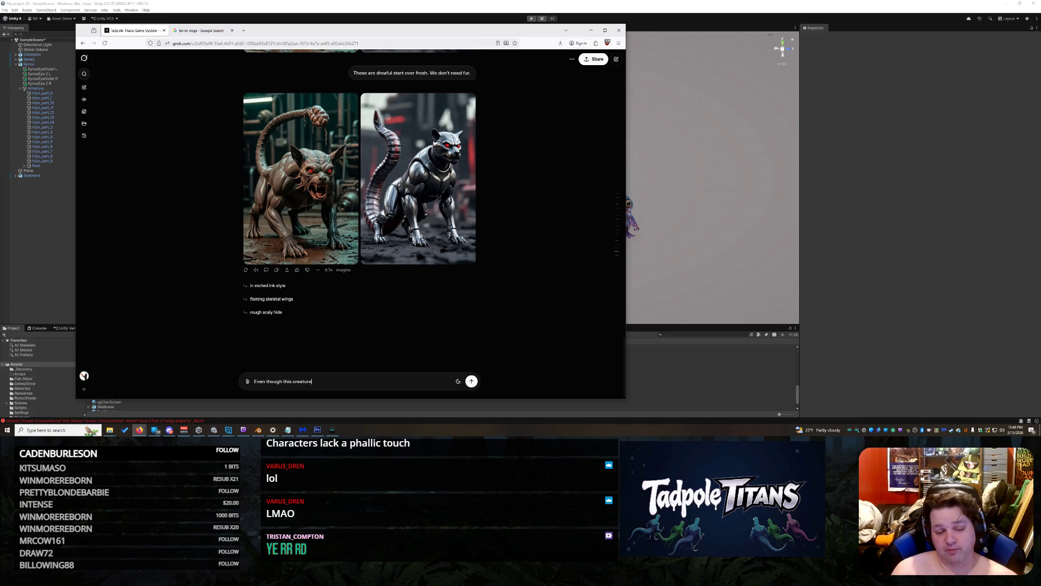
{"action": "type", "text": " is a quadr"}
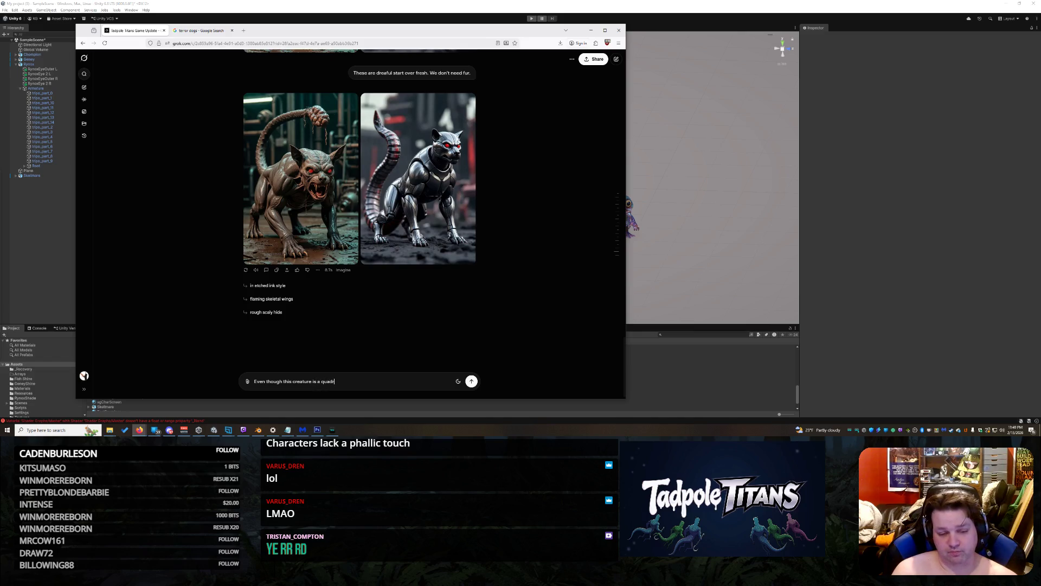
{"action": "type", "text": "iped... im"}
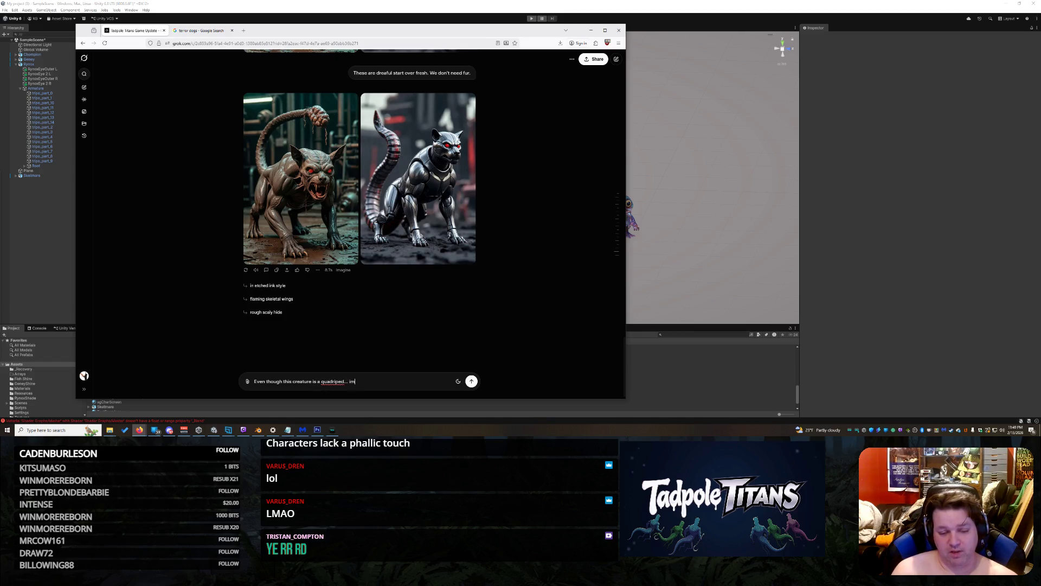
{"action": "type", "text": "agine it can be  b"}
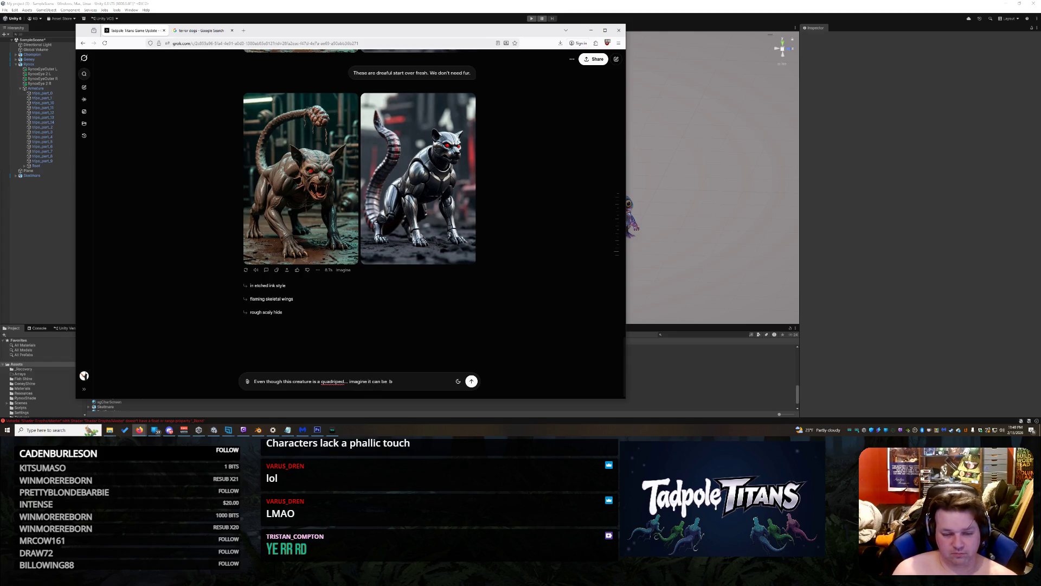
{"action": "type", "text": "ipedal  generate something new from scra"}
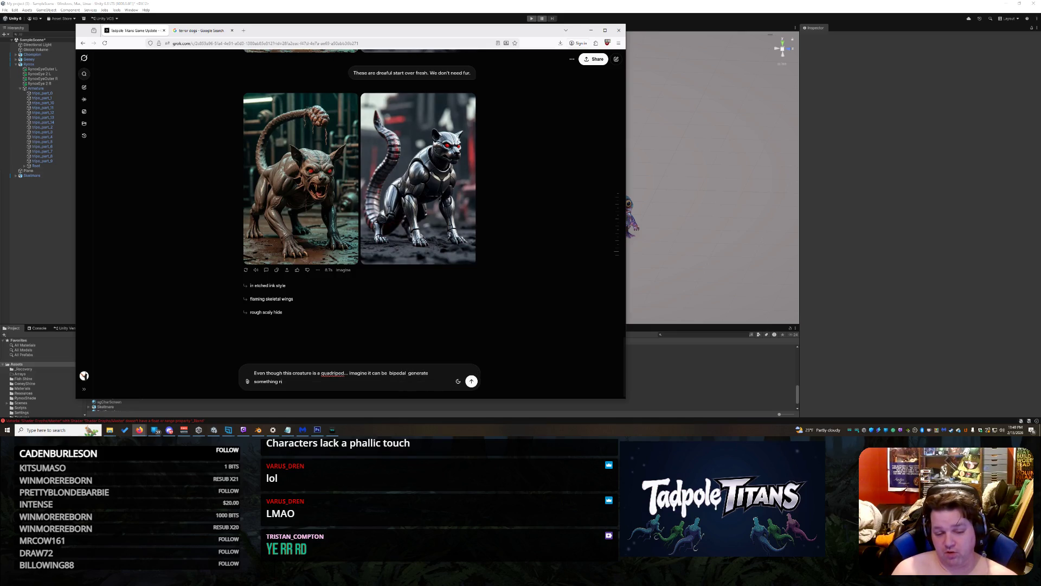
{"action": "type", "text": "tch with the idea that"}
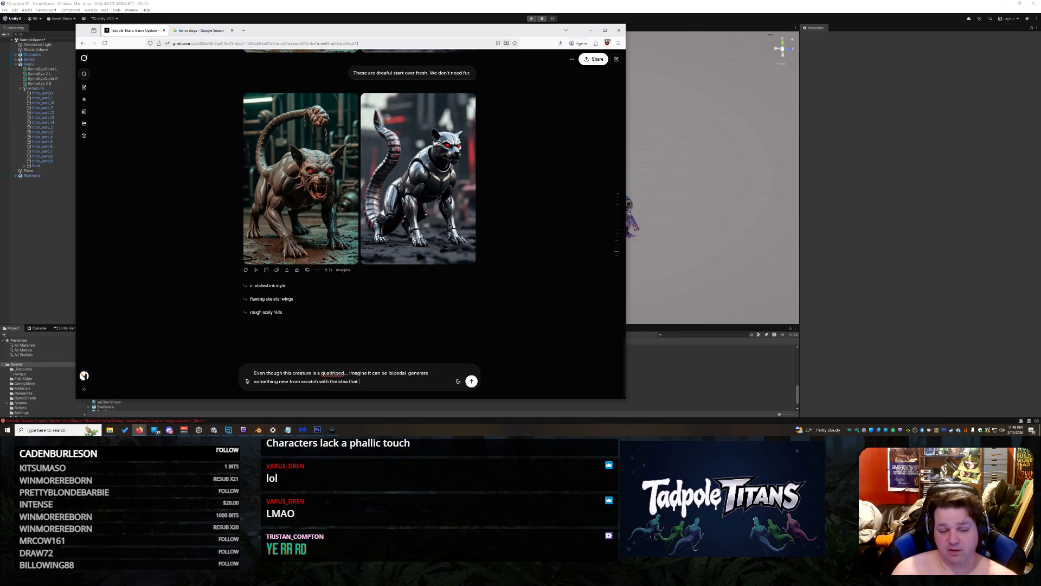
{"action": "type", "text": " it is standing on"}
{"action": "type", "text": " 2 legs and demonic."}
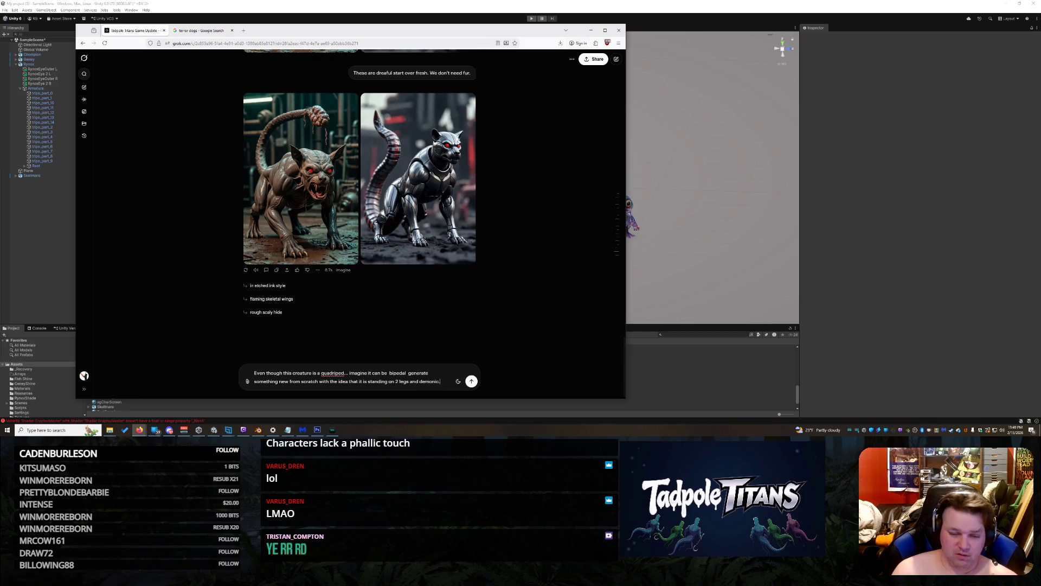
{"action": "key", "text": "Return"}
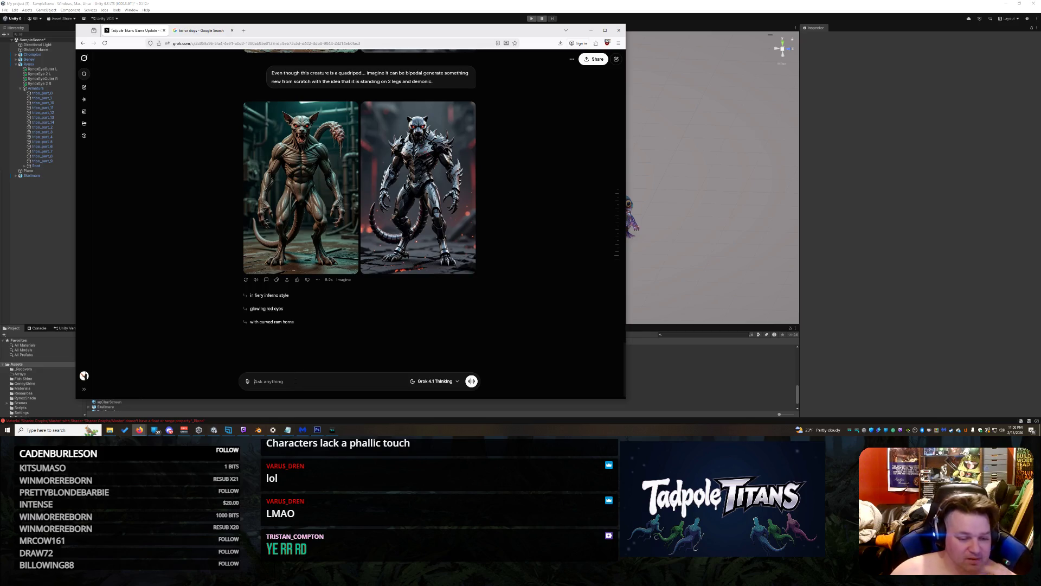
Ask for the non-metal creature with a wider head and bull-like horns
{"action": "type", "text": "T"}
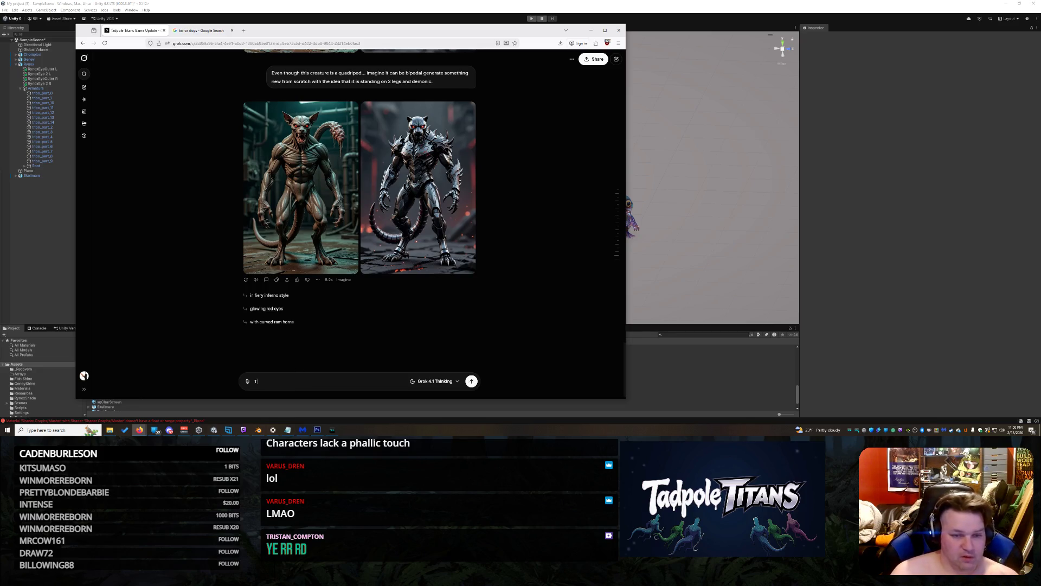
{"action": "type", "text": "he non"}
{"action": "type", "text": " met"}
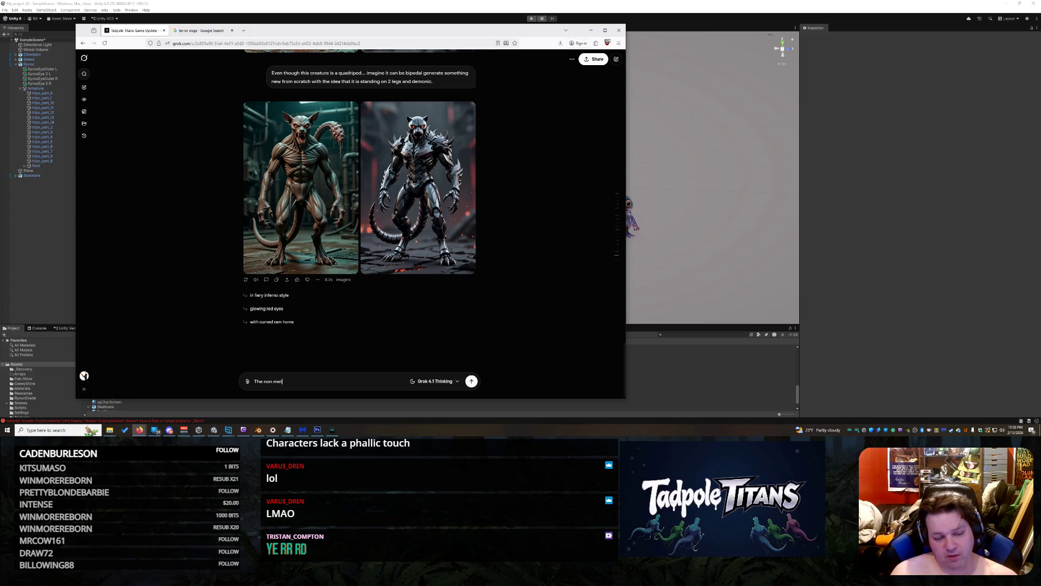
{"action": "type", "text": "al crure could work.  Make it"}
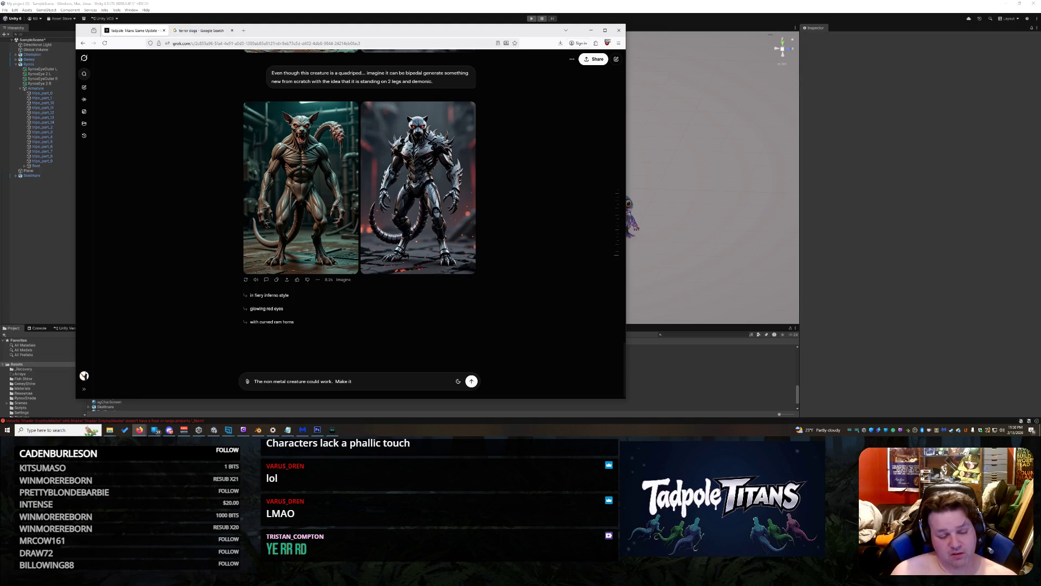
{"action": "type", "text": "hi"}
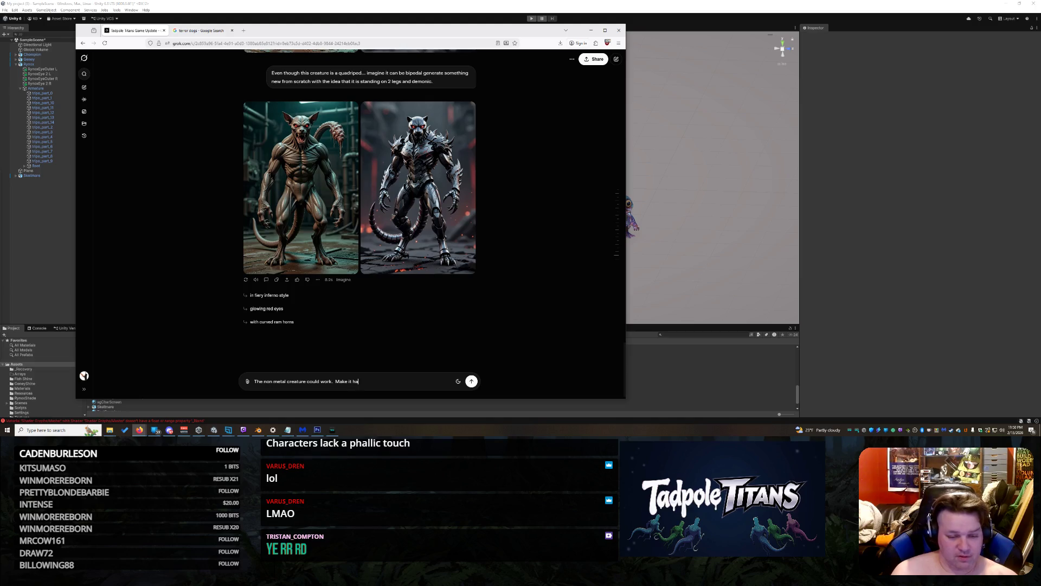
{"action": "type", "text": " wide"}
{"action": "type", "text": "r head"}
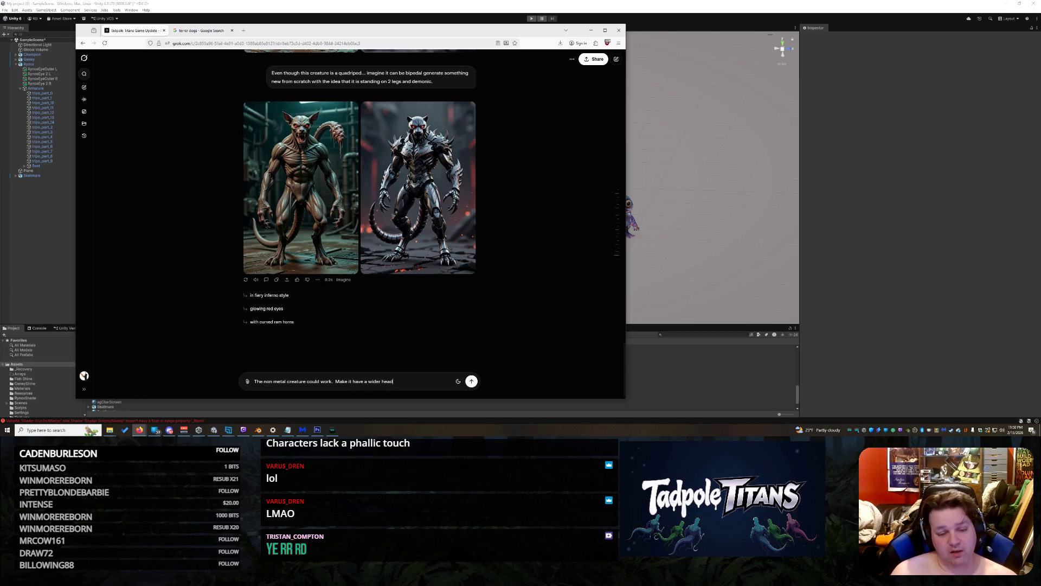
{"action": "type", "text": " bull like horns"}
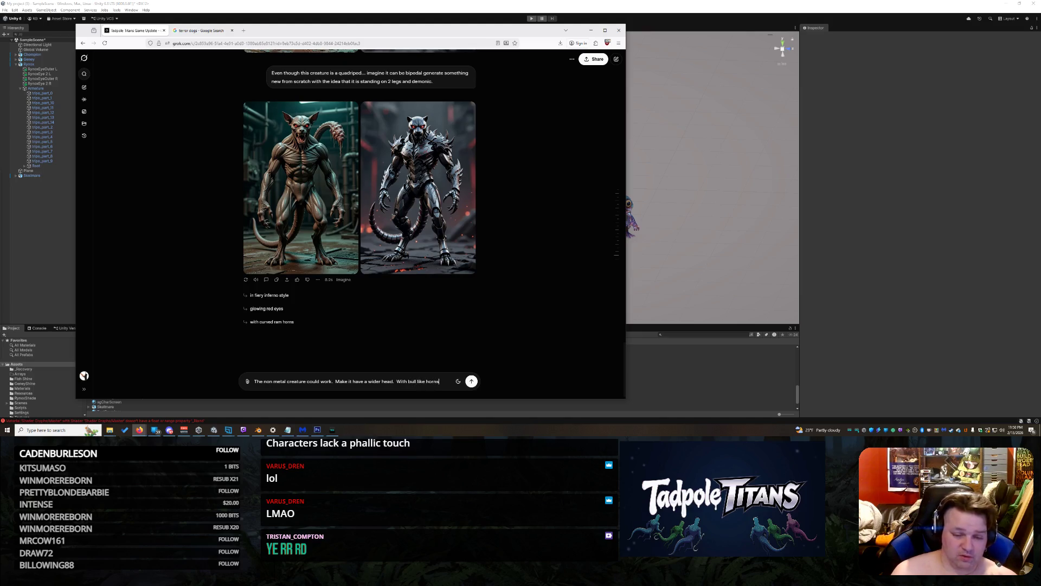
{"action": "key", "text": "Return"}
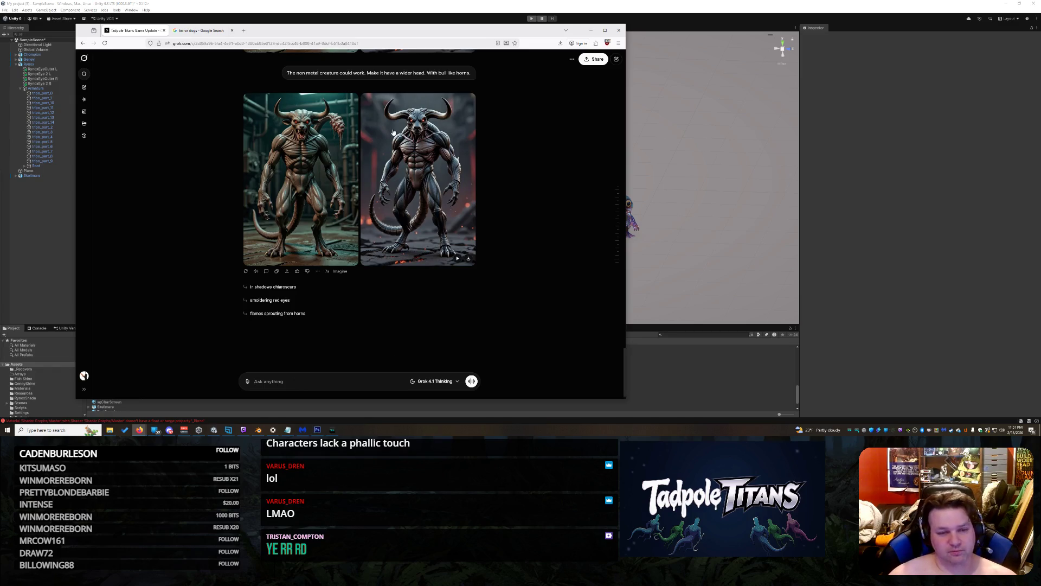
Copy the right horned demon image and paste it into the Grok prompt
{"action": "left_click", "coordinate": [408, 188]}
{"action": "right_click", "coordinate": [369, 153]}
{"action": "left_click", "coordinate": [403, 176]}
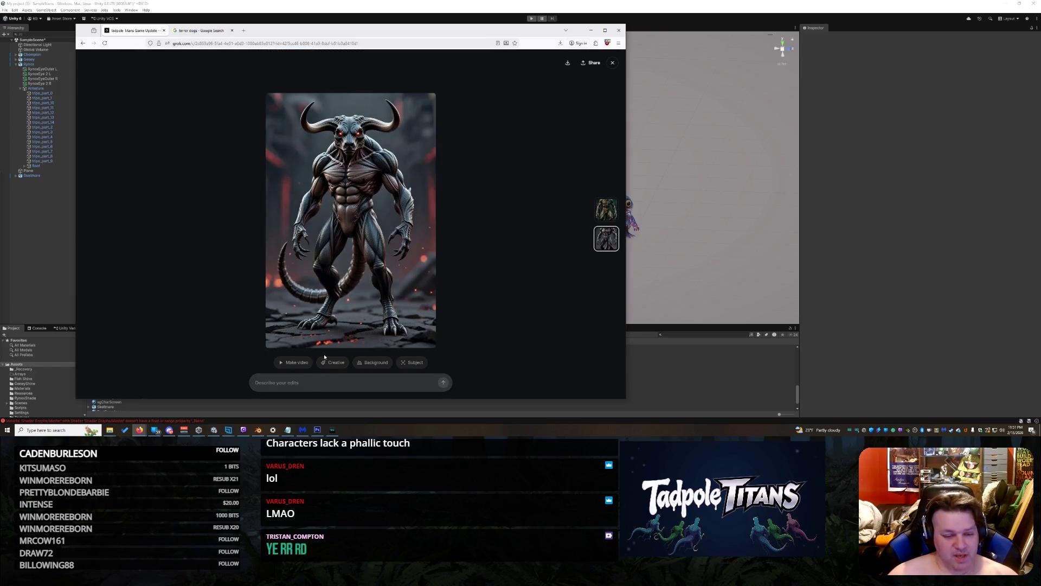
{"action": "left_click", "coordinate": [613, 63]}
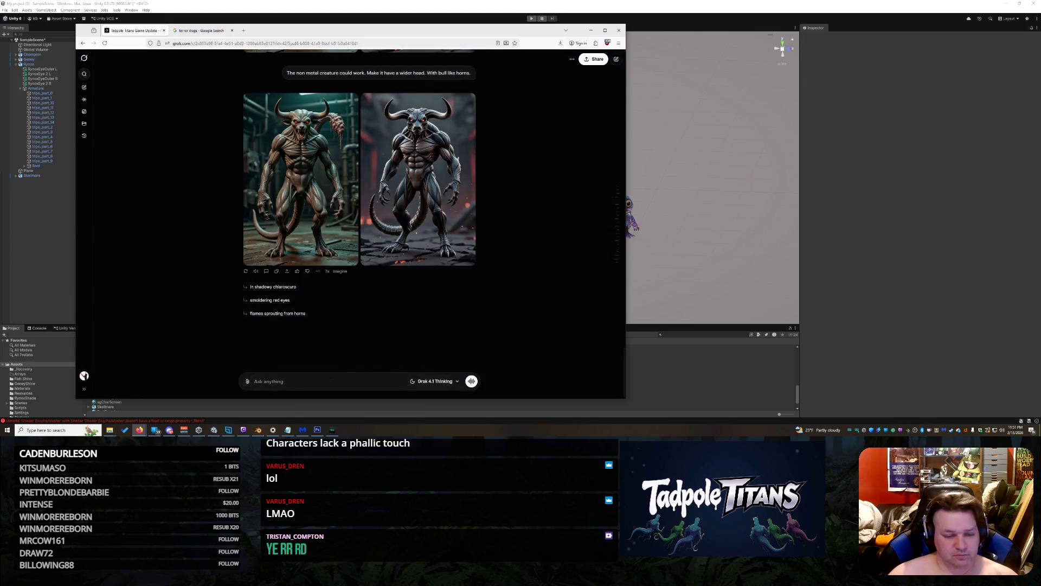
{"action": "key", "text": "ctrl+v"}
Request a less mechanical, more demonic minotaur with super dark, very leathery skin
{"action": "type", "text": "Here"}
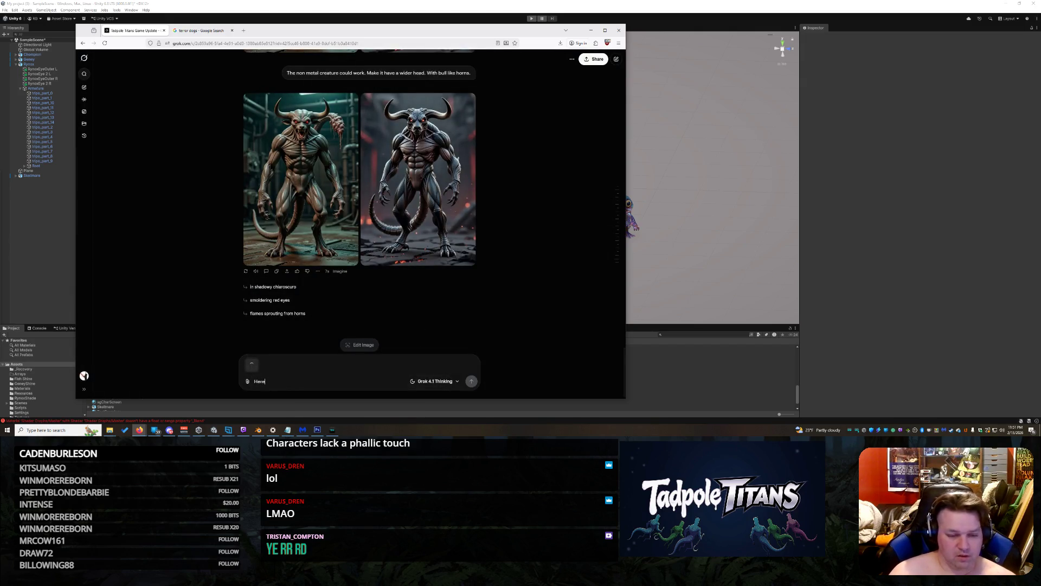
{"action": "type", "text": " is our bas"}
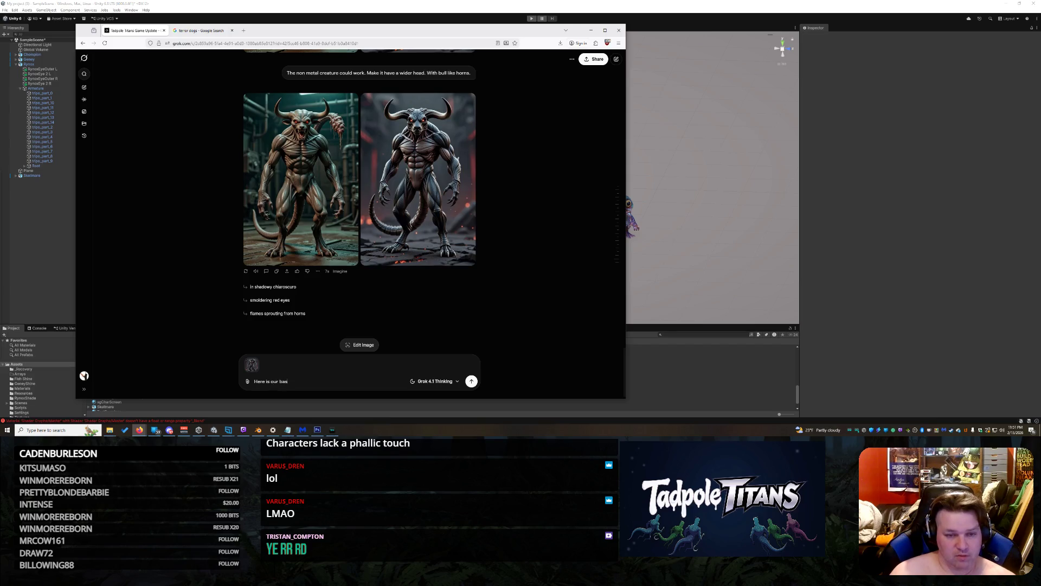
{"action": "type", "text": "eline cre"}
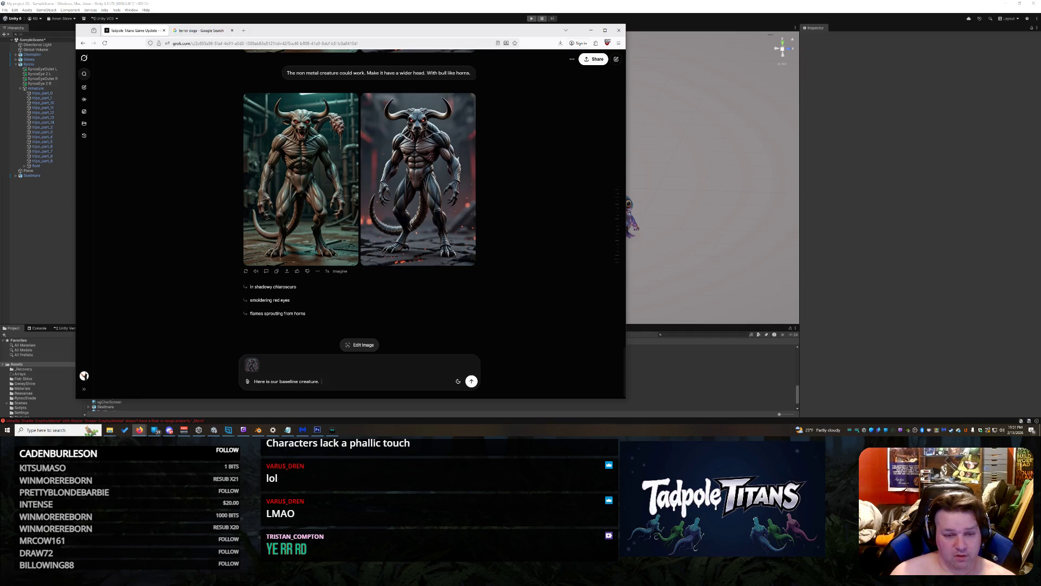
{"action": "type", "text": "ature.  Make him less mech"}
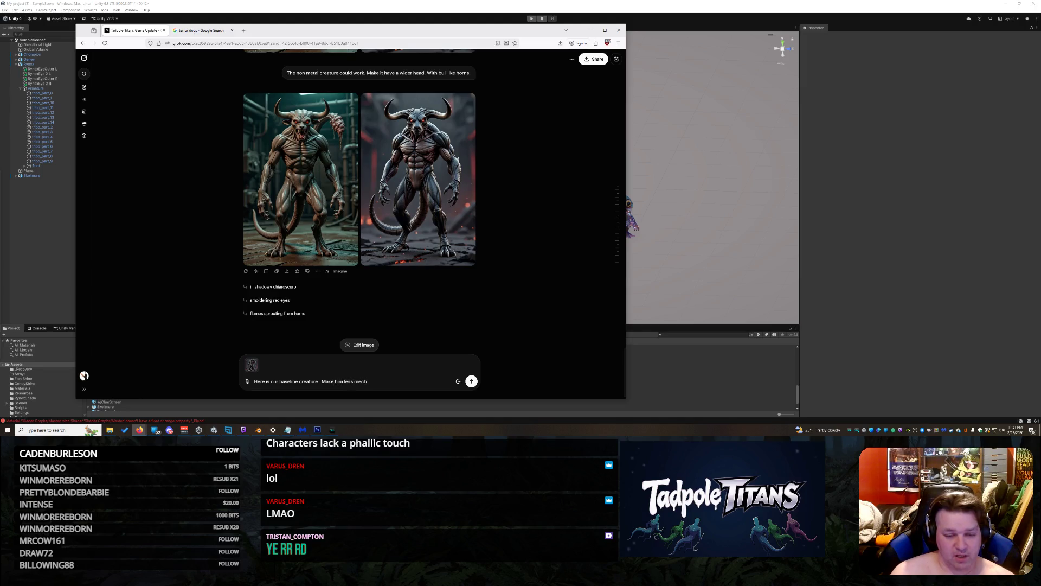
{"action": "type", "text": "anical looking.  "}
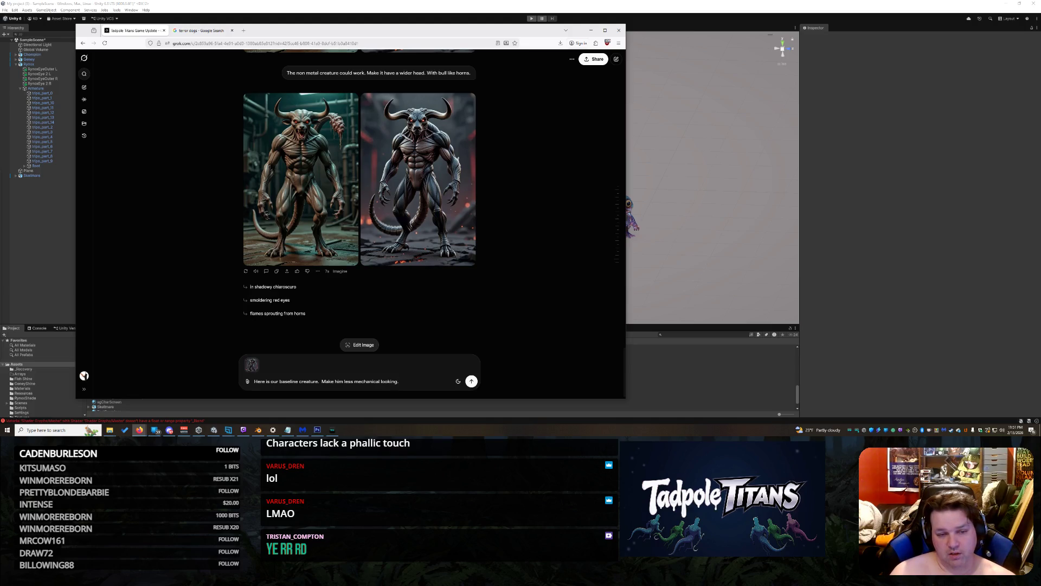
{"action": "type", "text": "M"}
{"action": "key", "text": "BackSpace"}
{"action": "key", "text": "BackSpace"}
{"action": "type", "text": "Em"}
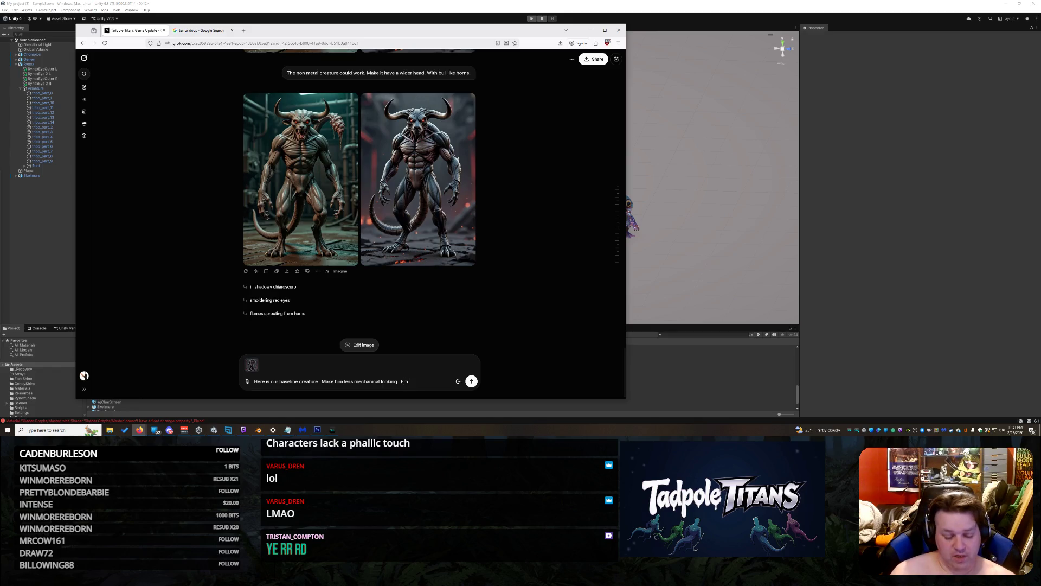
{"action": "type", "text": "brace the m"}
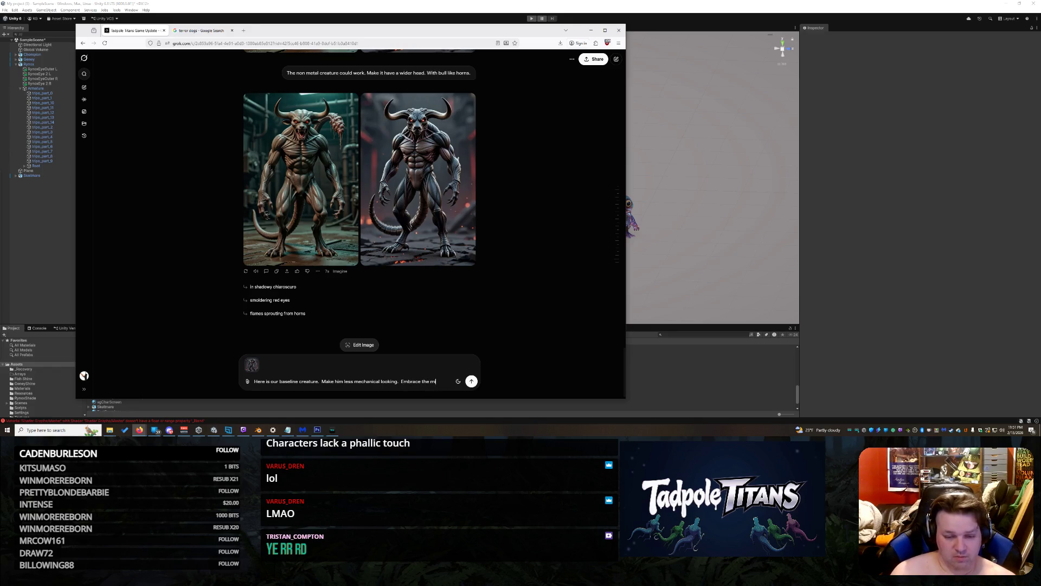
{"action": "type", "text": "inotaur look."}
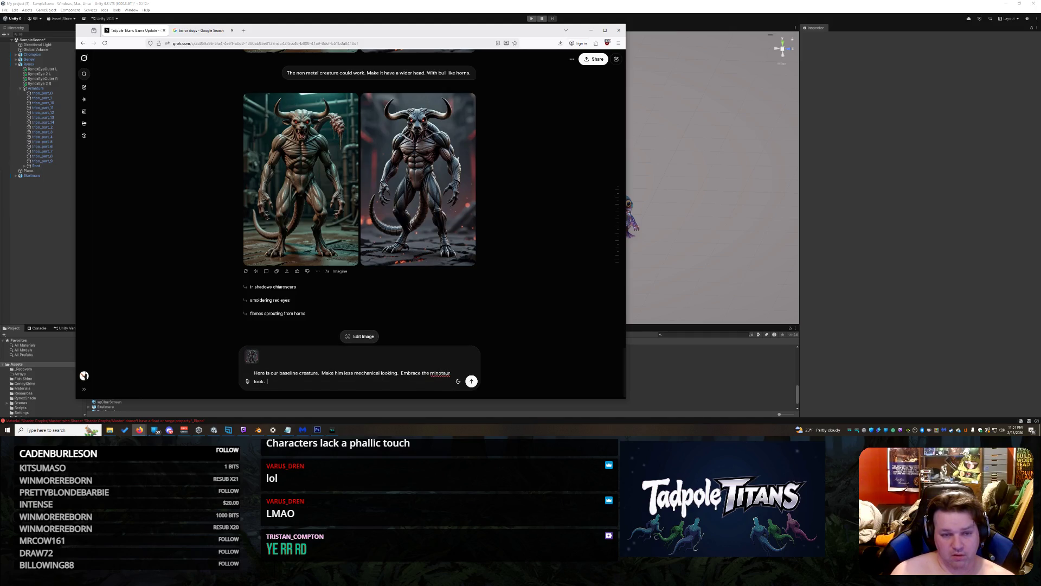
{"action": "type", "text": "  More demonic."}
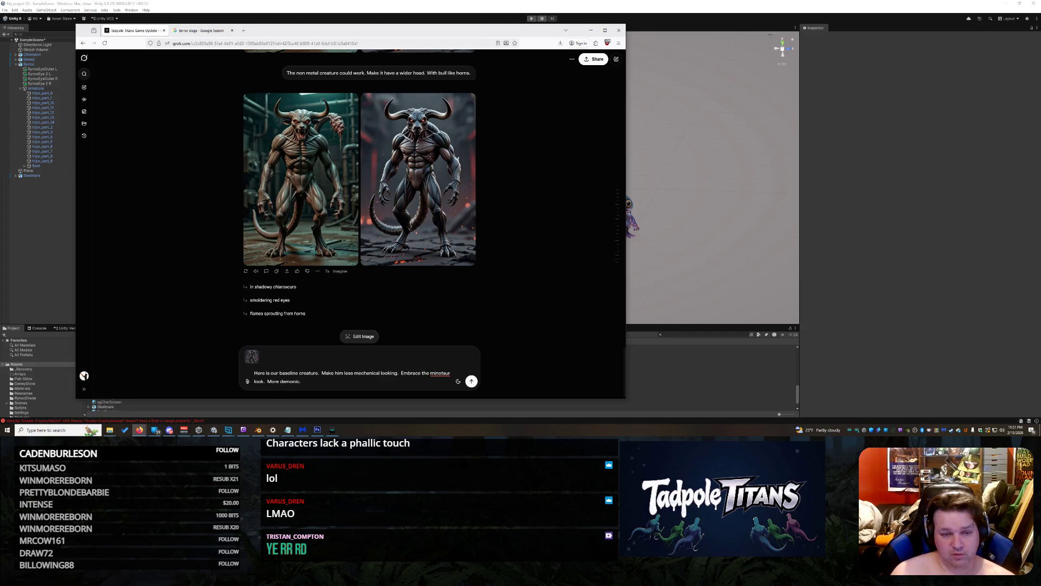
{"action": "type", "text": "  Very leathery skin su"}
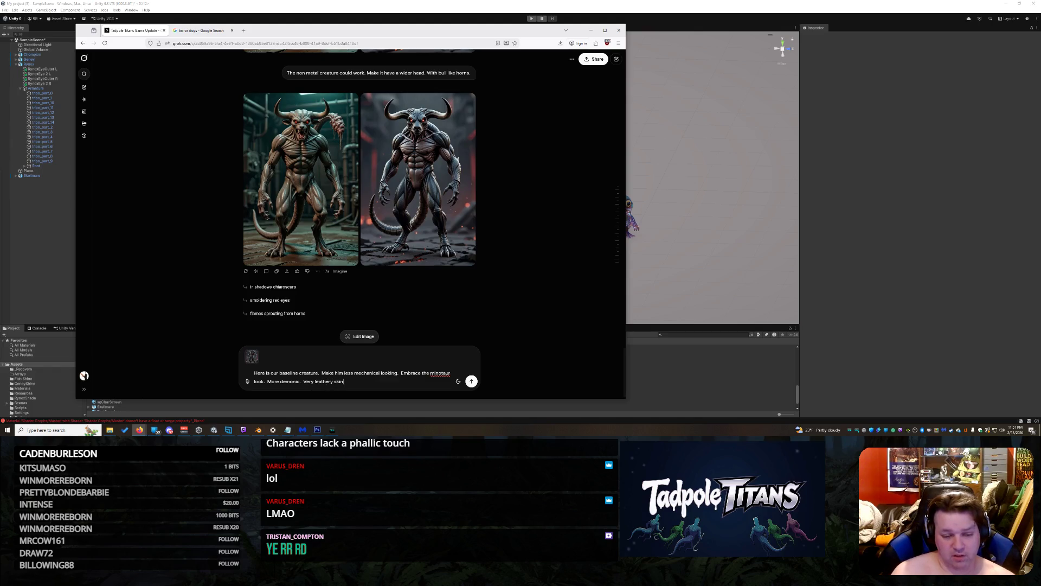
{"action": "type", "text": "per dark."}
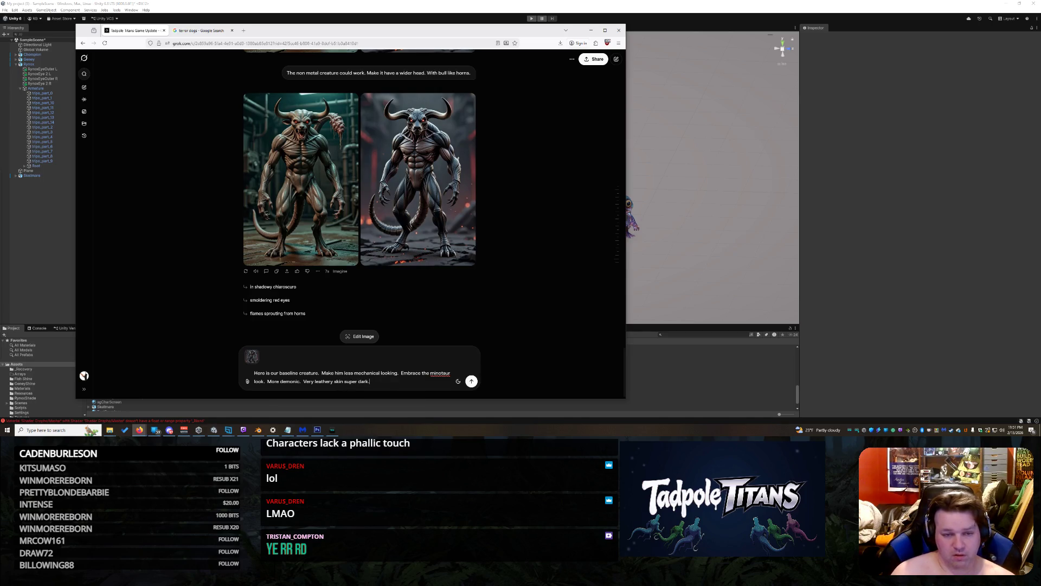
{"action": "key", "text": "Return"}
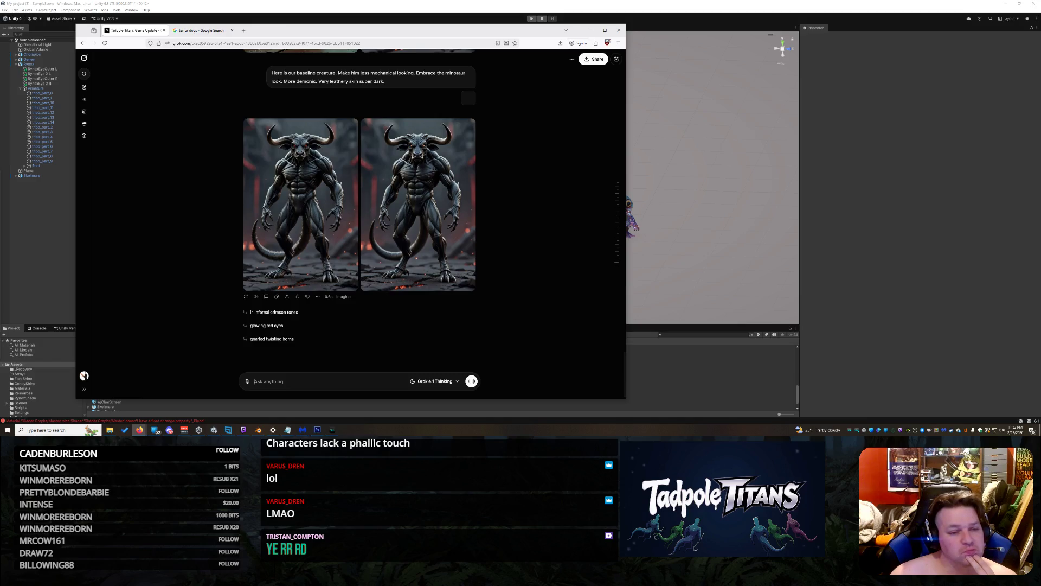
Ask Grok for more hoof-like legs and for the ears to be removed
{"action": "type", "text": "We need"}
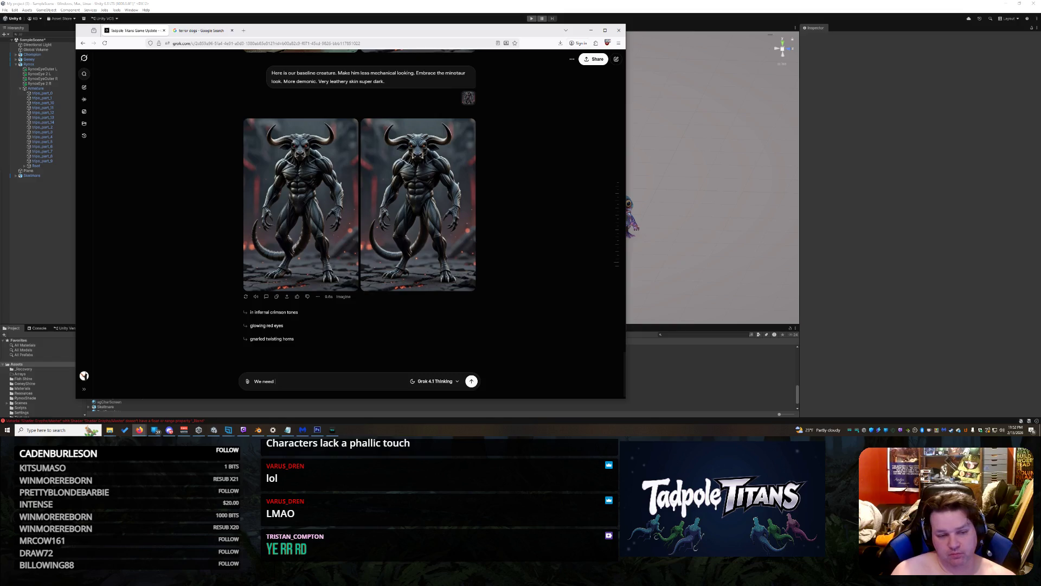
{"action": "type", "text": " more hoof like legs.  And"}
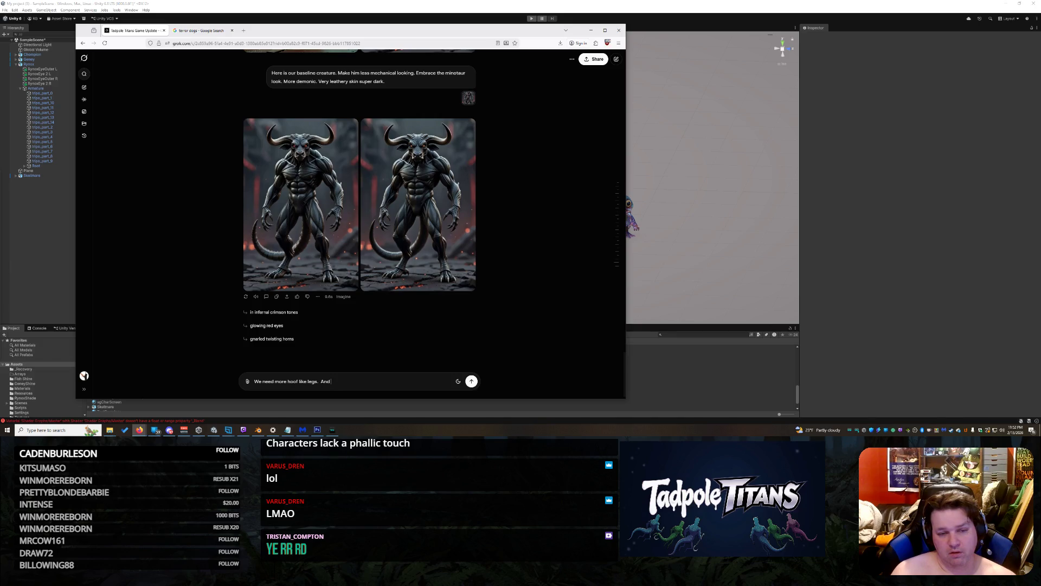
{"action": "type", "text": "get rid of the goofy fucking ears."}
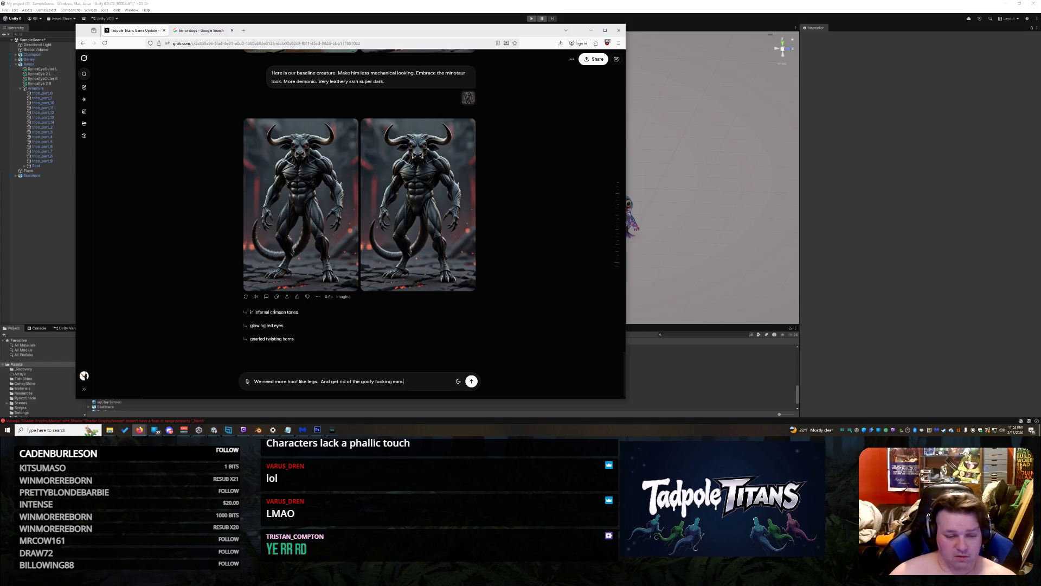
{"action": "key", "text": "Return"}
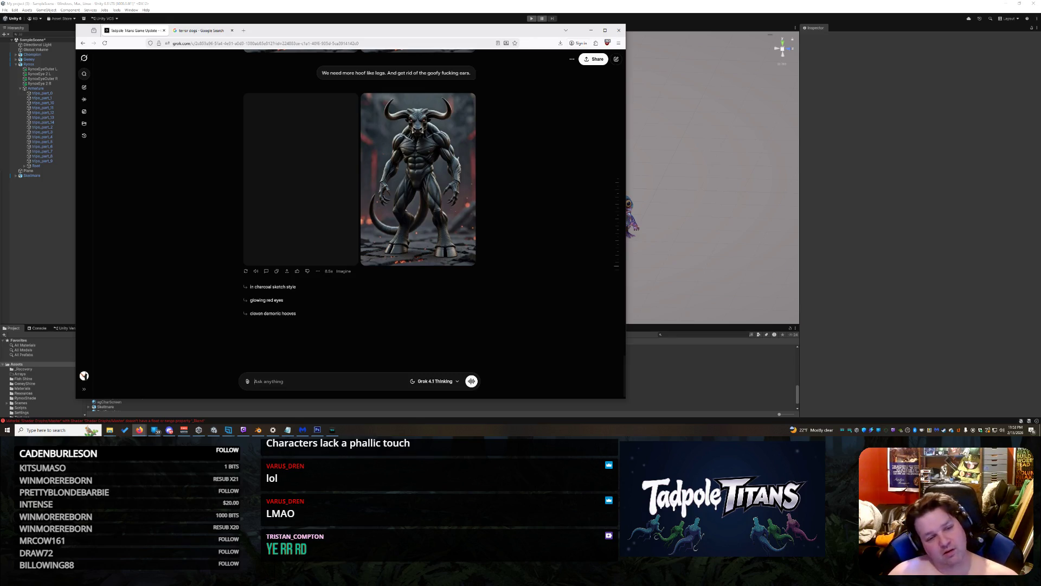
Ask that the creature be able to run on all fours with changed proportions
{"action": "type", "text": "He neds to be able t"}
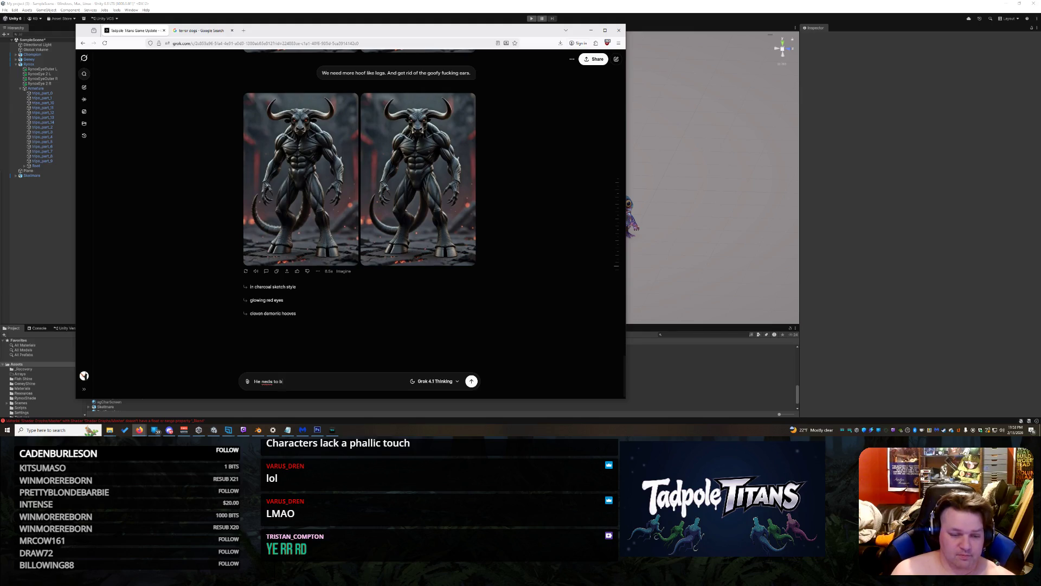
{"action": "type", "text": "o run "}
{"action": "type", "text": "on all 4s... his prop"}
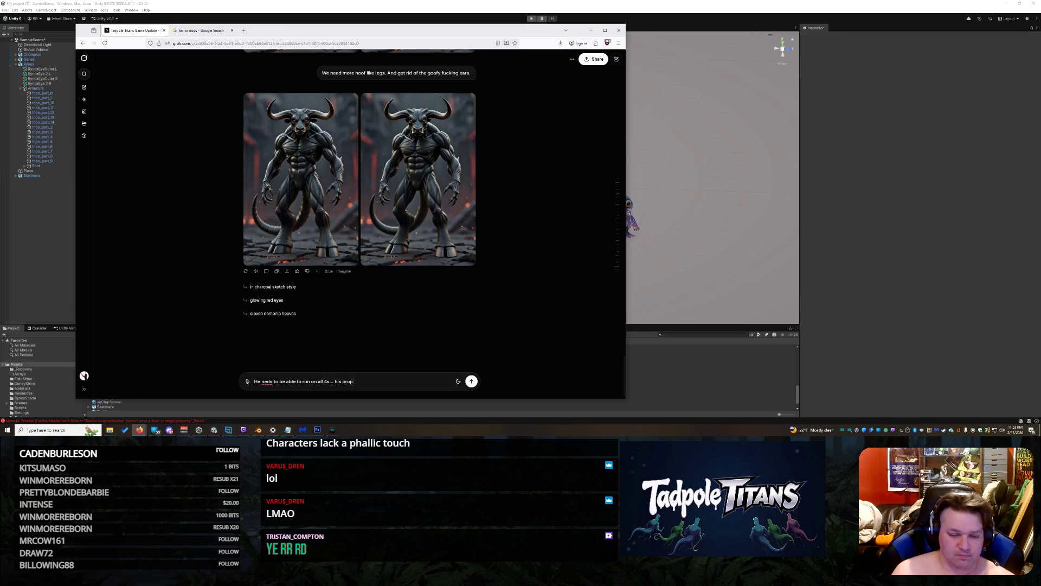
{"action": "type", "text": "ortions need changing"}
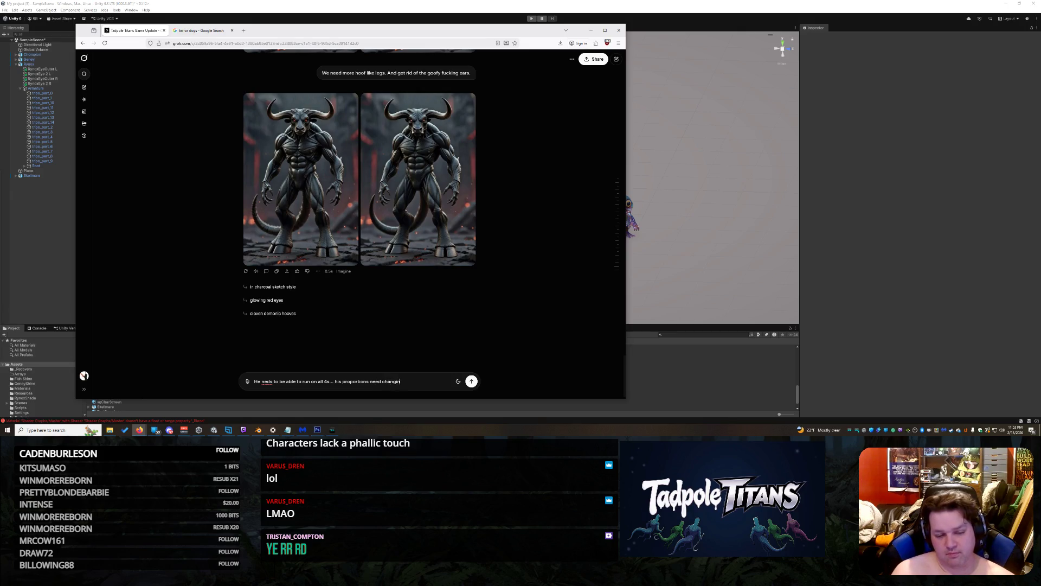
{"action": "key", "text": "Return"}
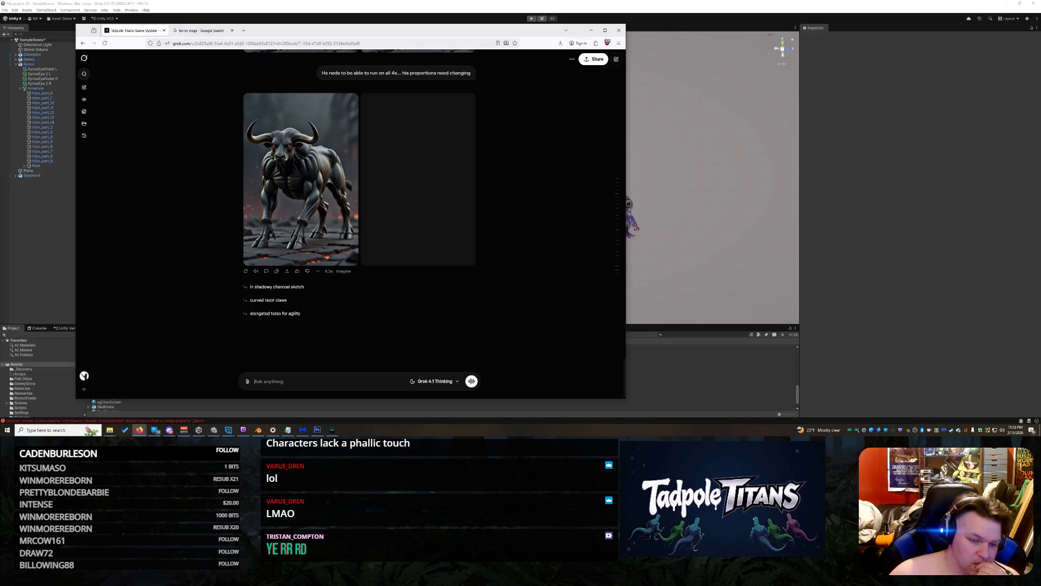
Send 'Front legs should NOT be hooves' and begin drafting a Ghostbusters terror dog prompt
{"action": "type", "text": "Front le"}
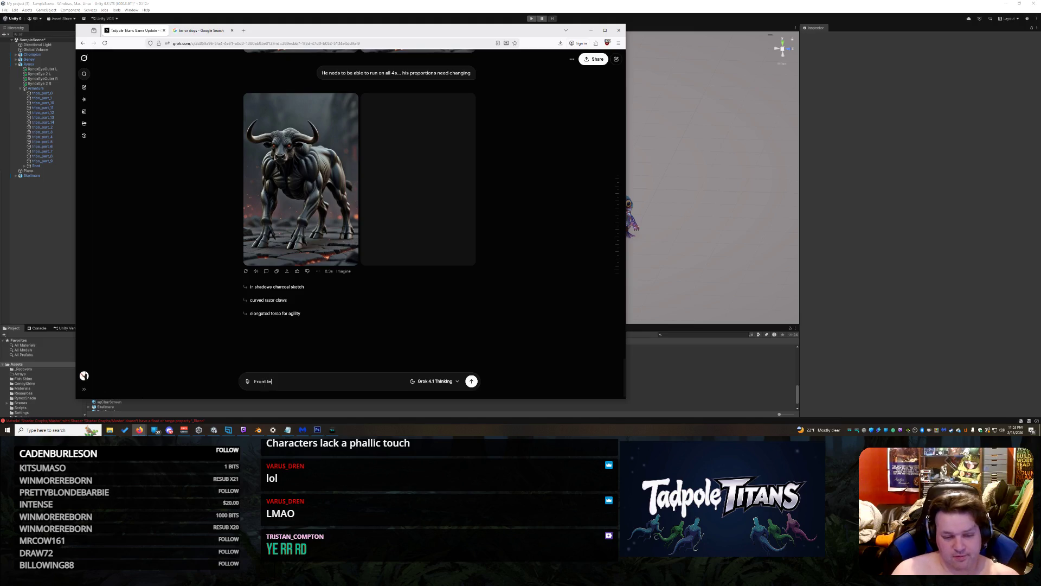
{"action": "type", "text": "gs should NOT be hooves."}
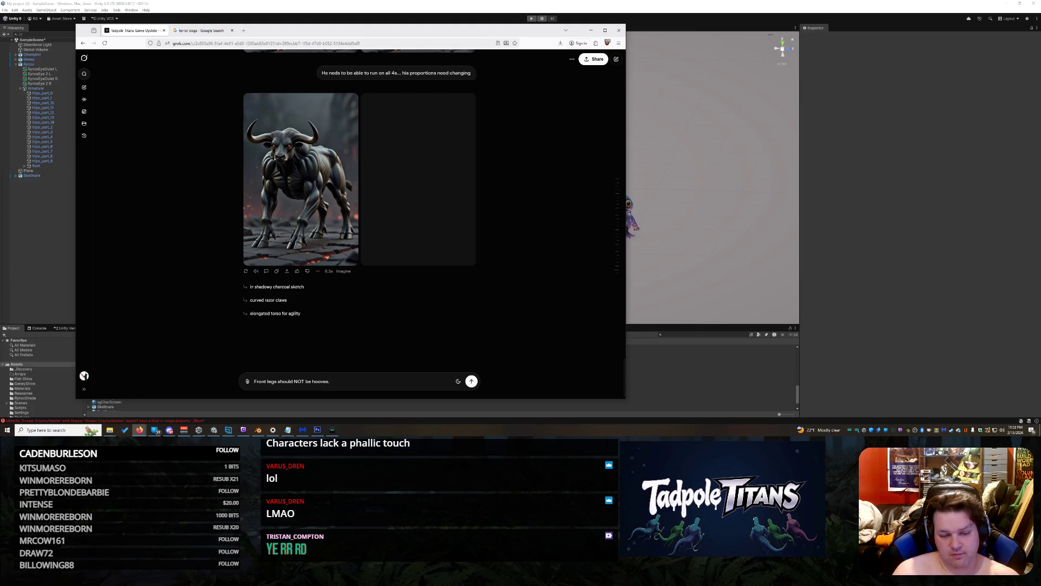
{"action": "key", "text": "Return"}
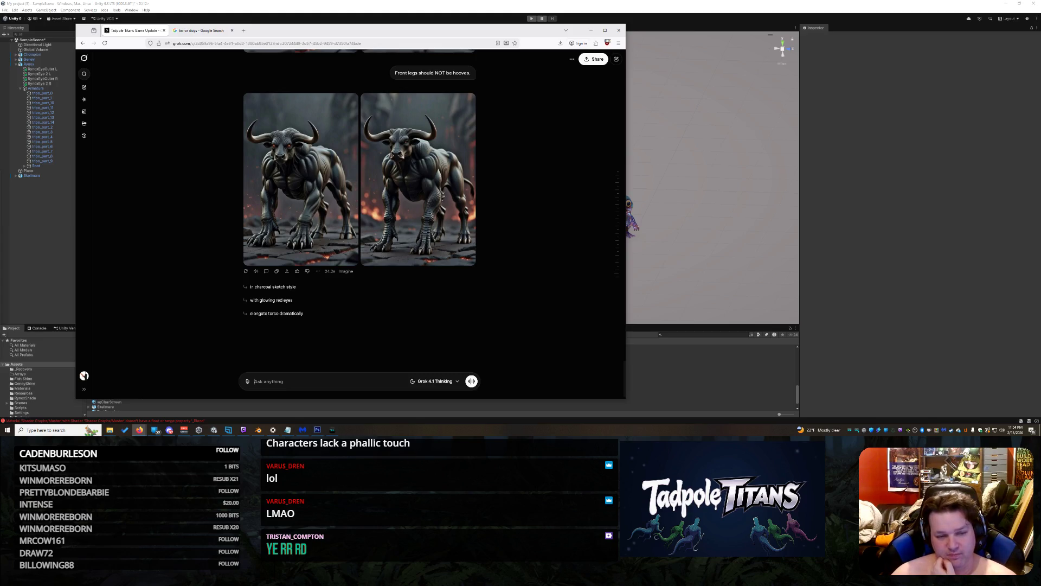
{"action": "type", "text": "Generate a ch"}
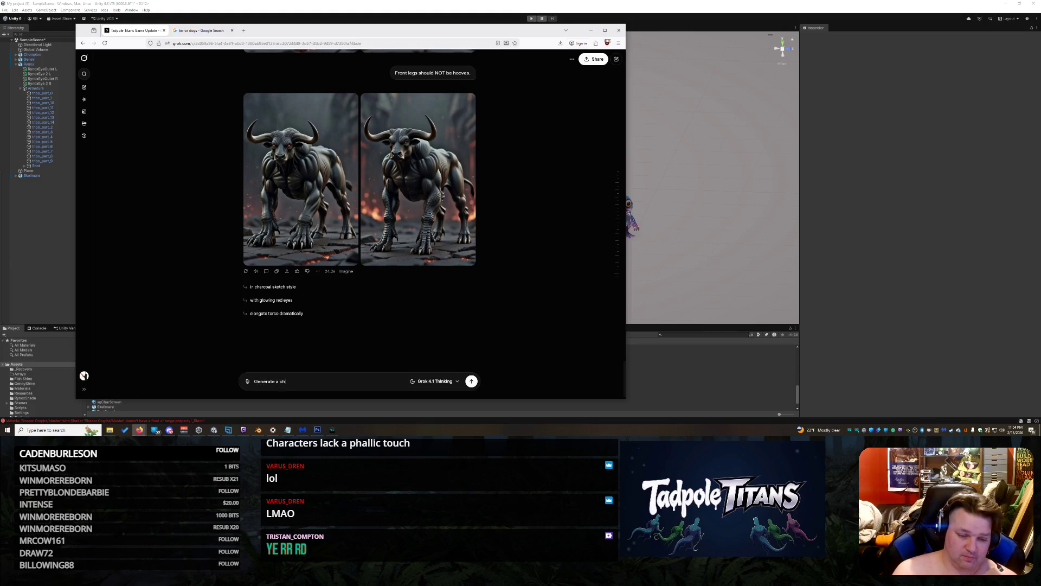
{"action": "type", "text": "ostbus"}
{"action": "type", "text": "ters df"}
{"action": "type", "text": "erro"}
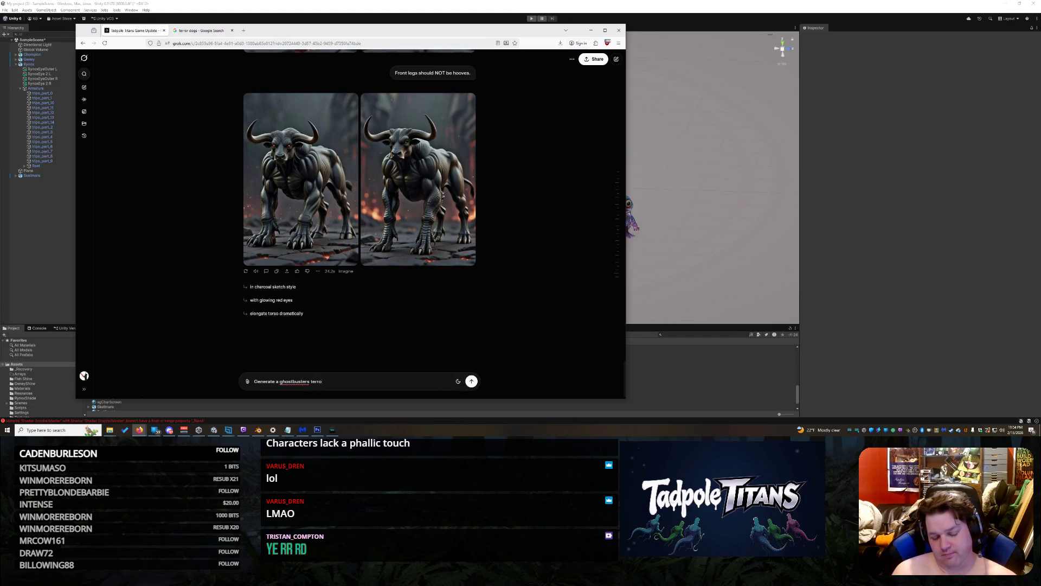
{"action": "type", "text": "r do with no modif"}
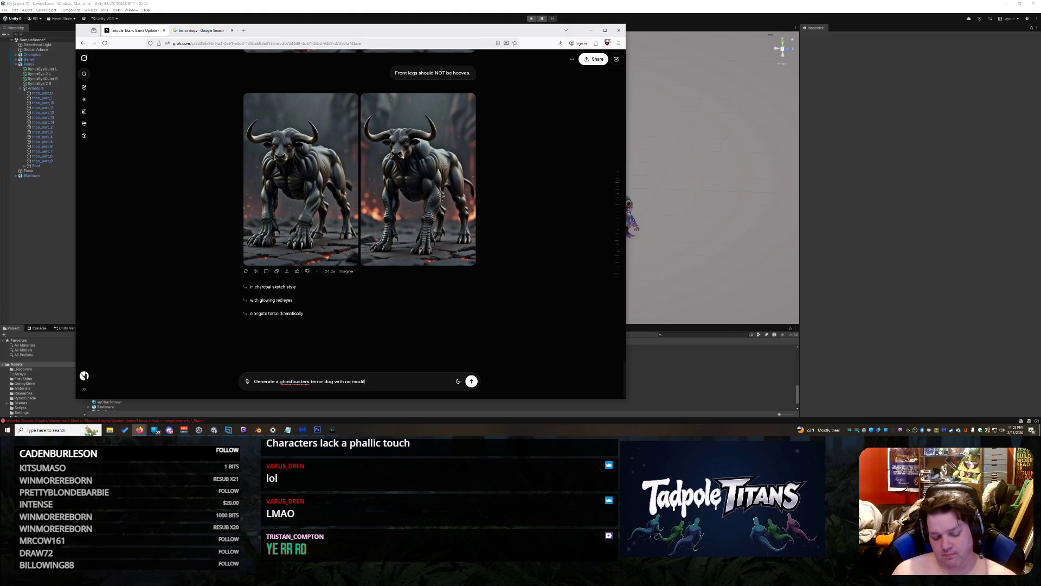
{"action": "type", "text": "tions and wait for"}
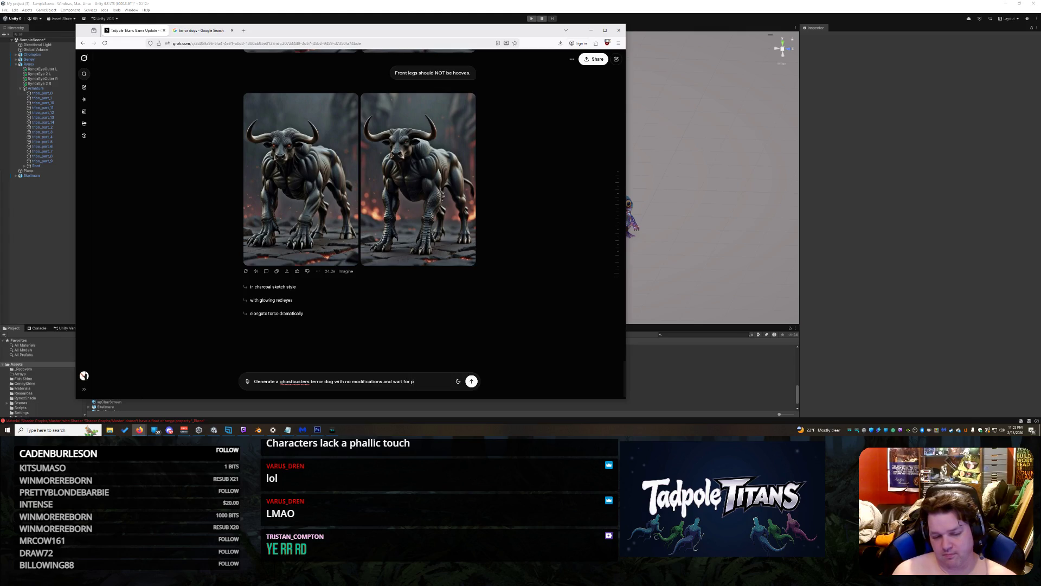
{"action": "type", "text": "pt changes"}
Send the request for an unmodified Ghostbusters terror dog, waiting for prompt changes
{"action": "key", "text": "Return"}
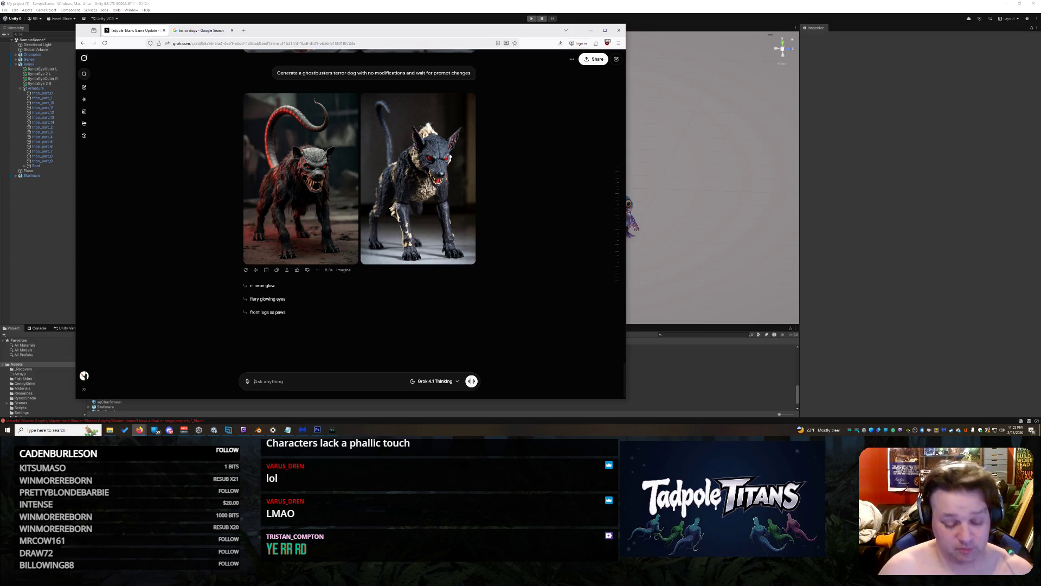
Tell Grok to stop generating photos and brainstorm, then discard the re-pasted demon image
{"action": "type", "text": "Stop ge"}
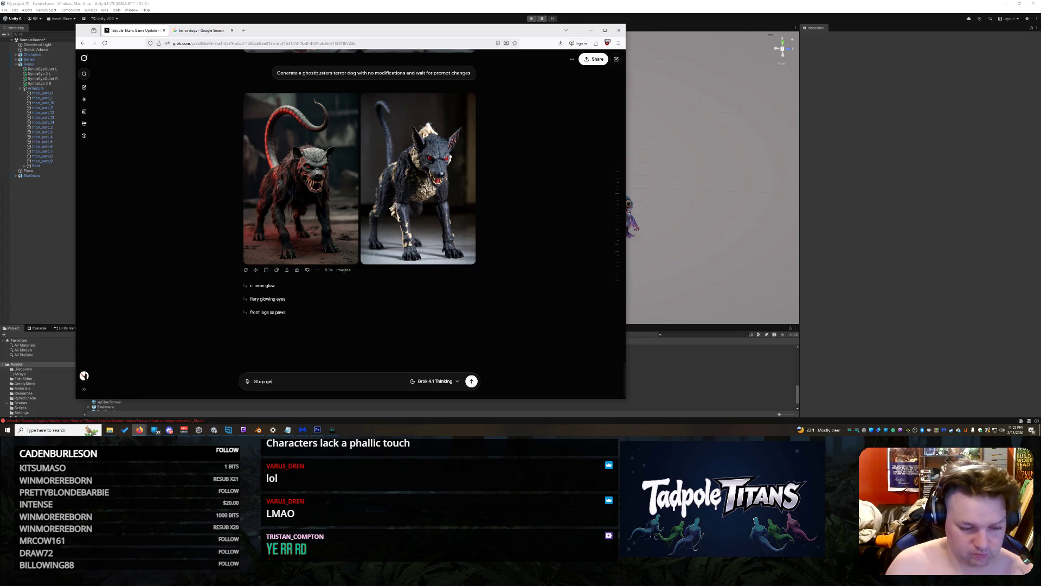
{"action": "type", "text": "nerating photos we"}
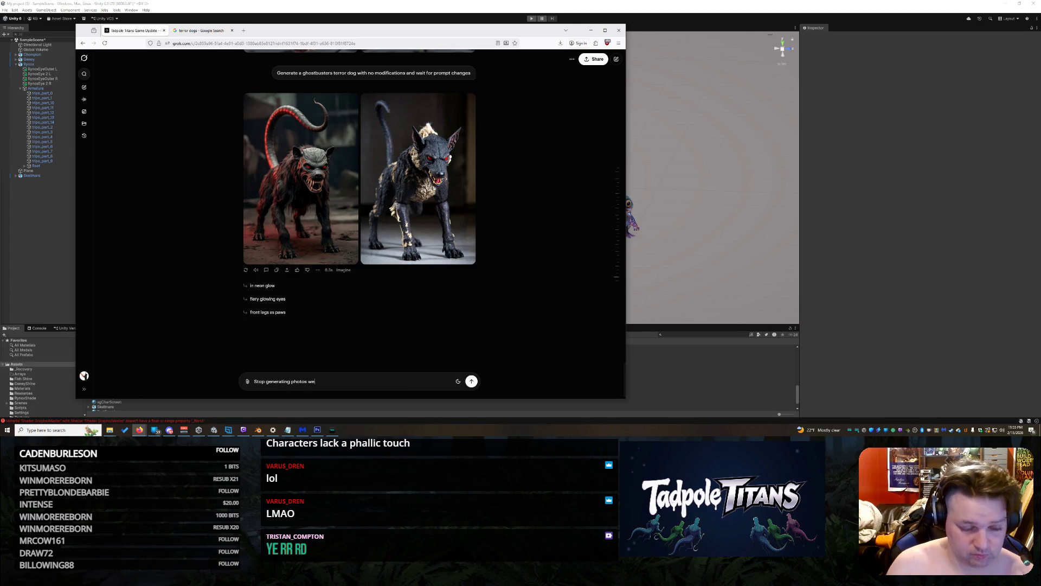
{"action": "type", "text": " need to brainst"}
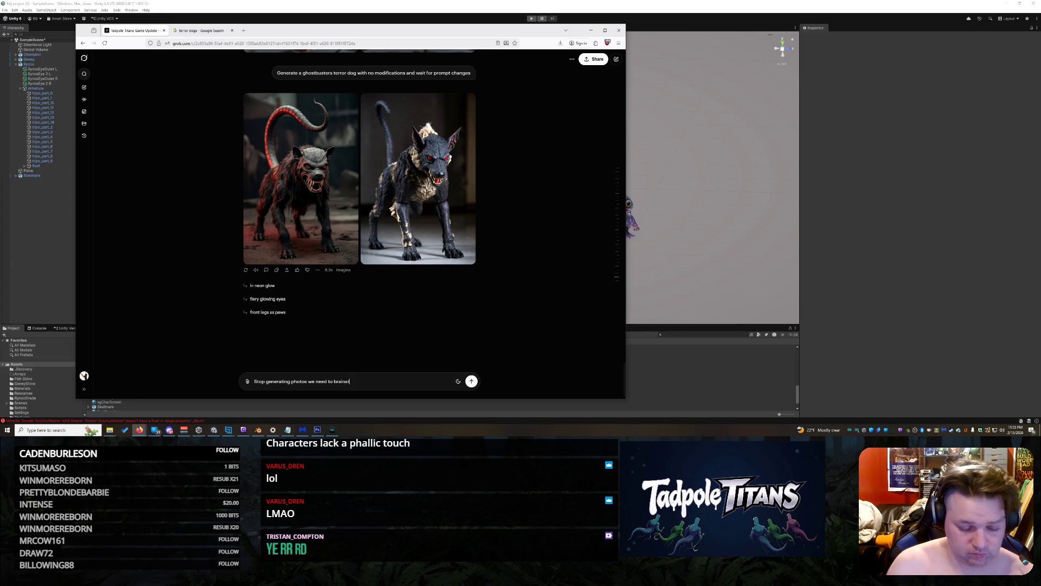
{"action": "type", "text": "orm mo"}
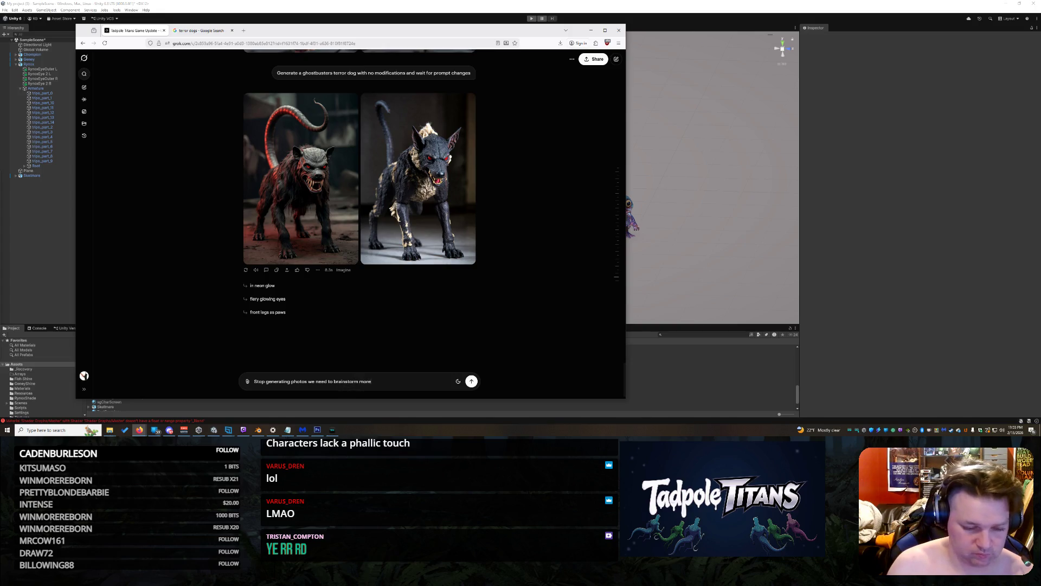
{"action": "key", "text": "Return"}
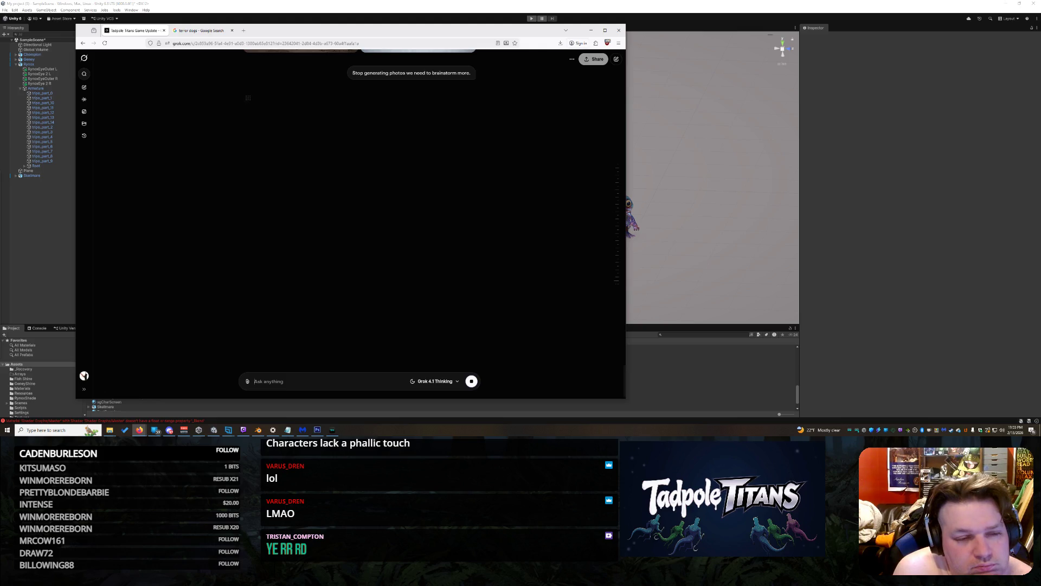
{"action": "key", "text": "ctrl+v"}
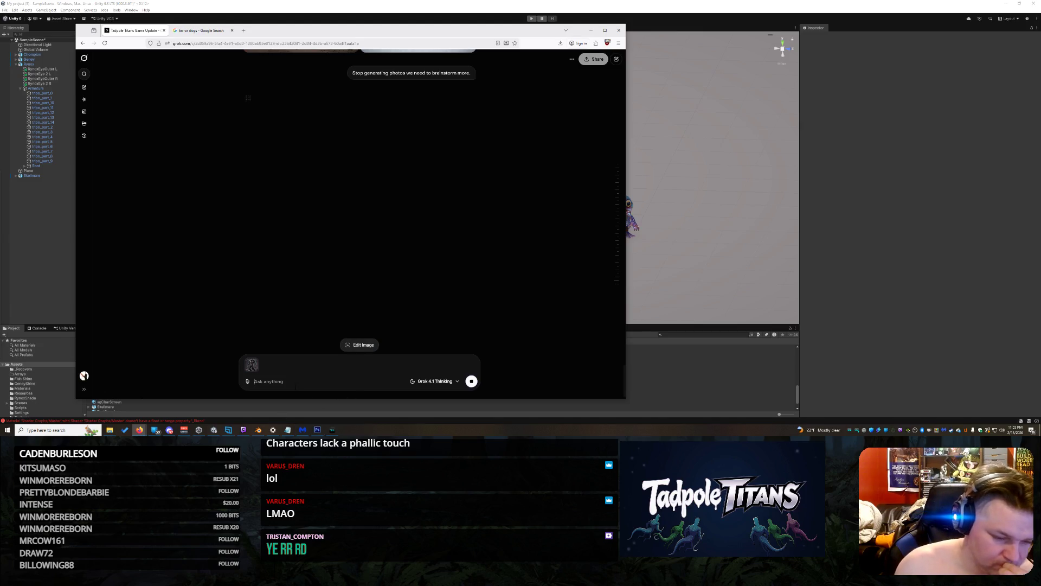
{"action": "left_click", "coordinate": [253, 365]}
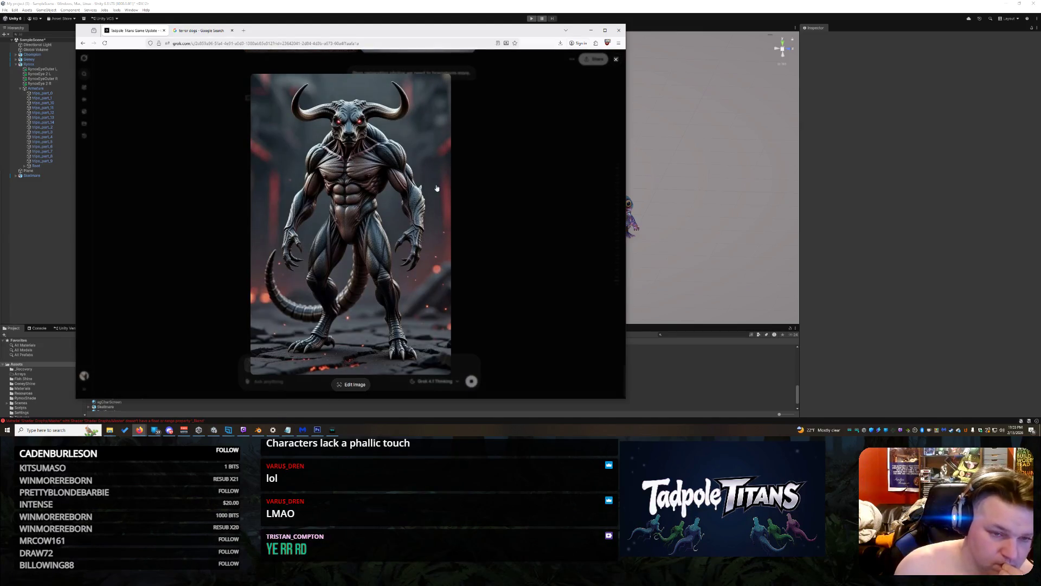
{"action": "left_click", "coordinate": [492, 159]}
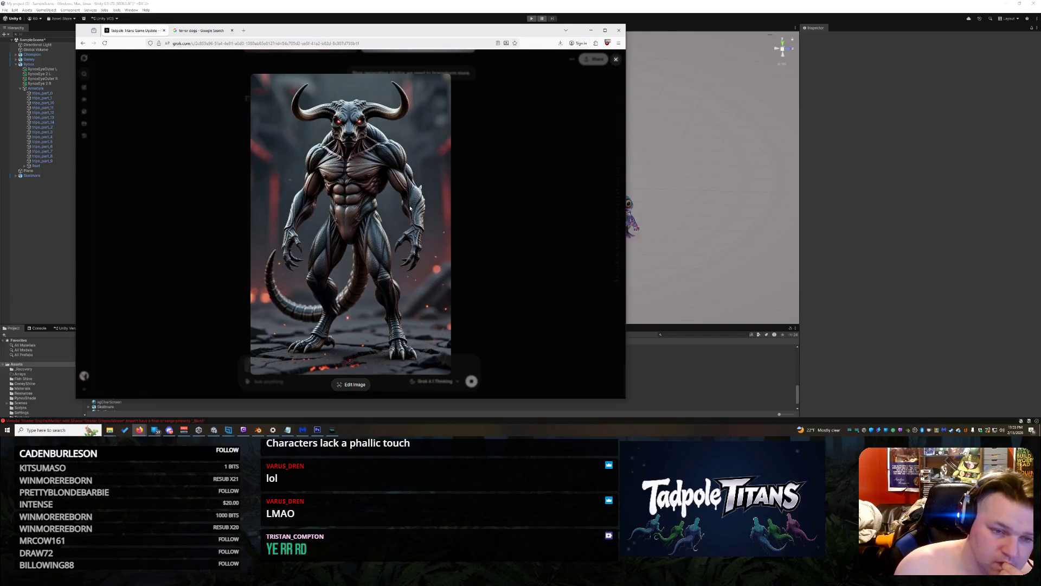
{"action": "left_click", "coordinate": [259, 359]}
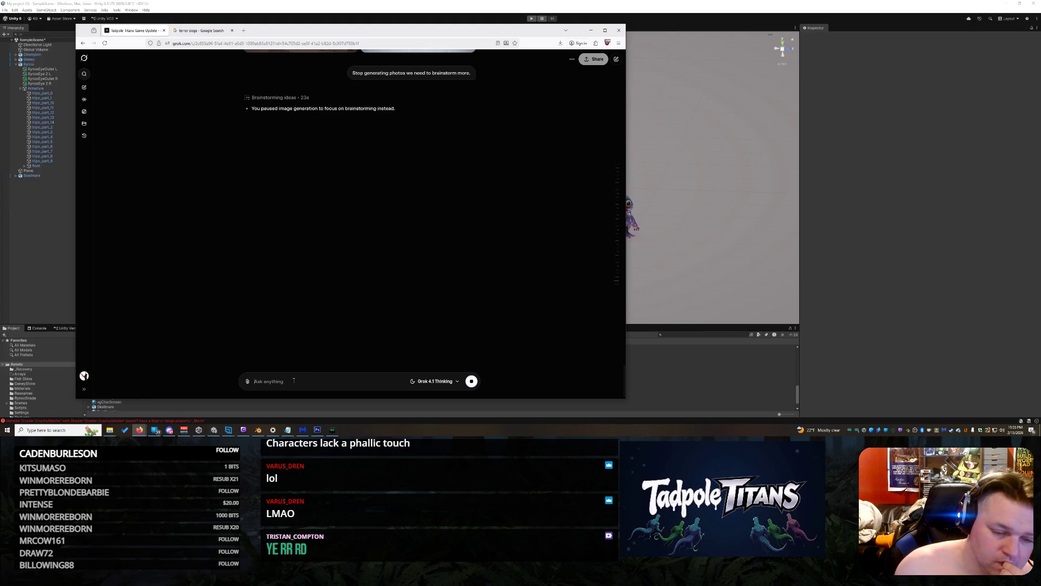
Ask Grok 'Do you know who Vinz Clortho is?' and begin a follow-up question
{"action": "type", "text": "Do you"}
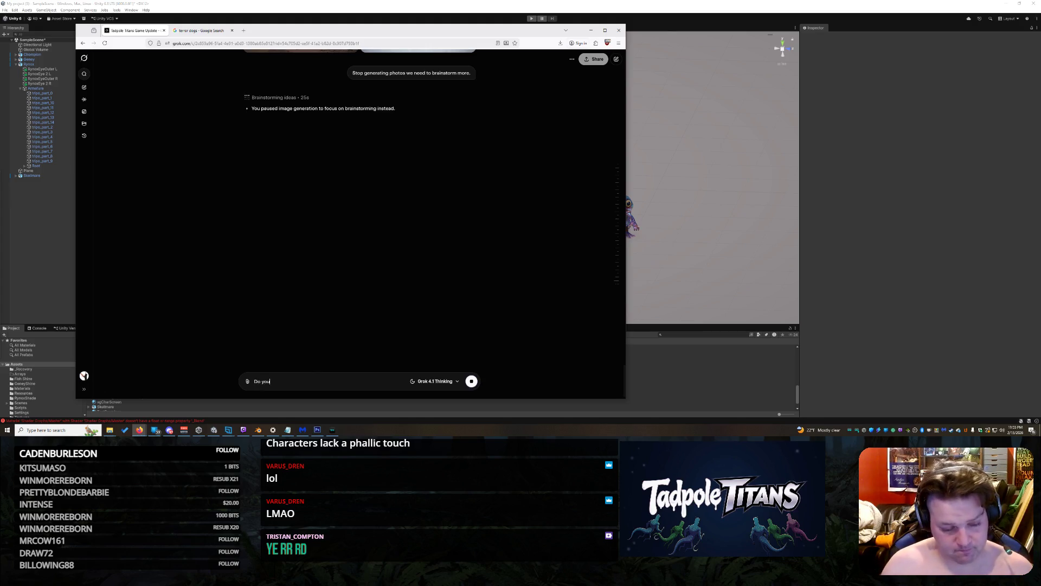
{"action": "type", "text": " know who Vinz Clo"}
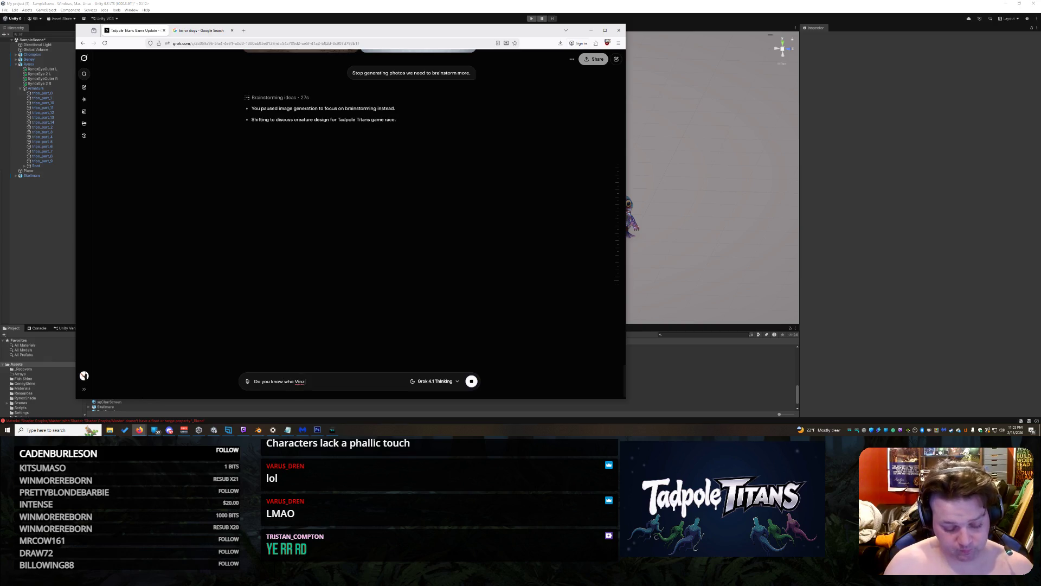
{"action": "type", "text": "rtho is?"}
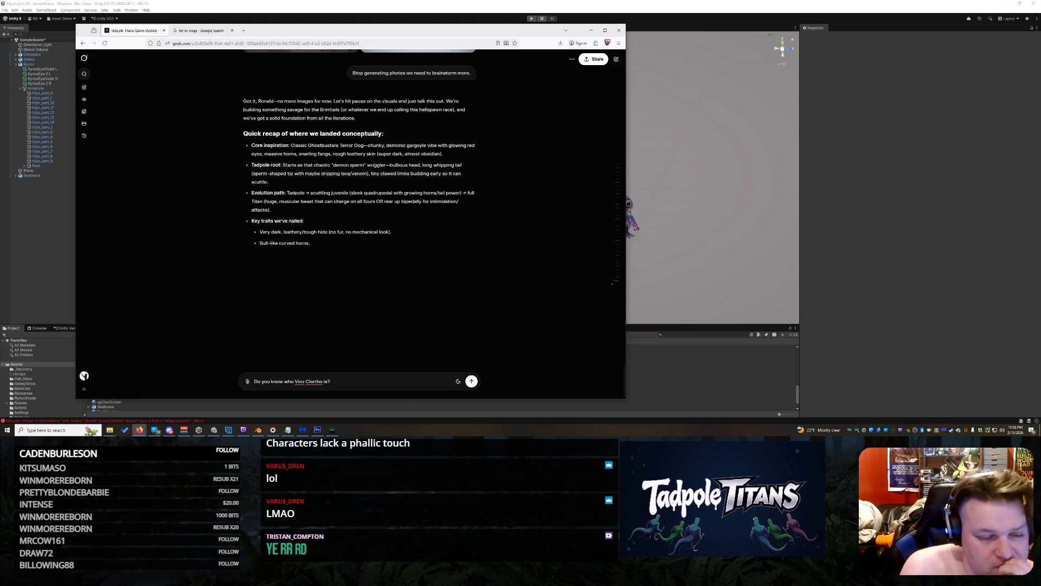
{"action": "key", "text": "Return"}
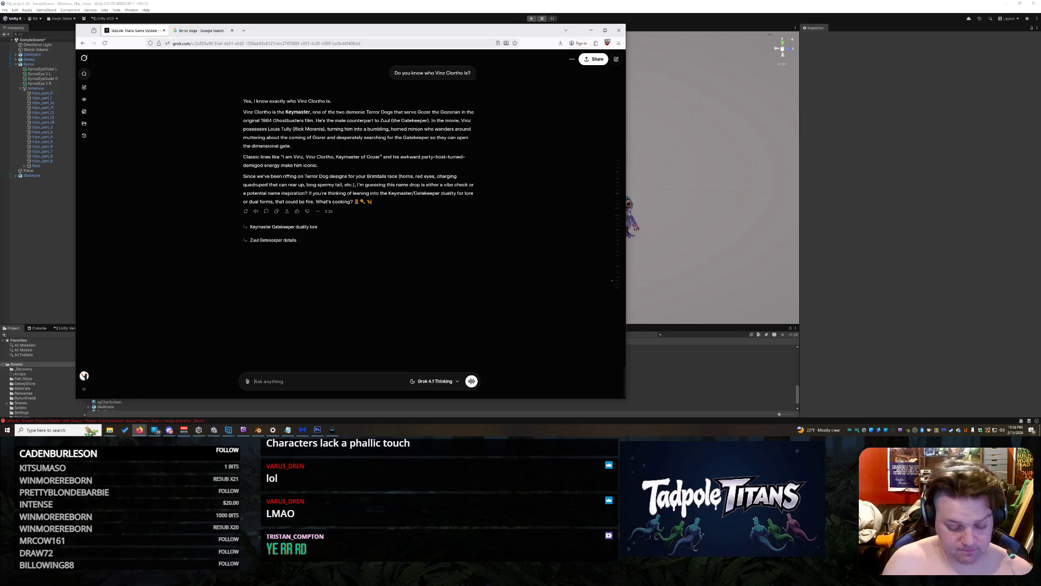
{"action": "type", "text": "Ok, Who is Vinz Clortgo"}
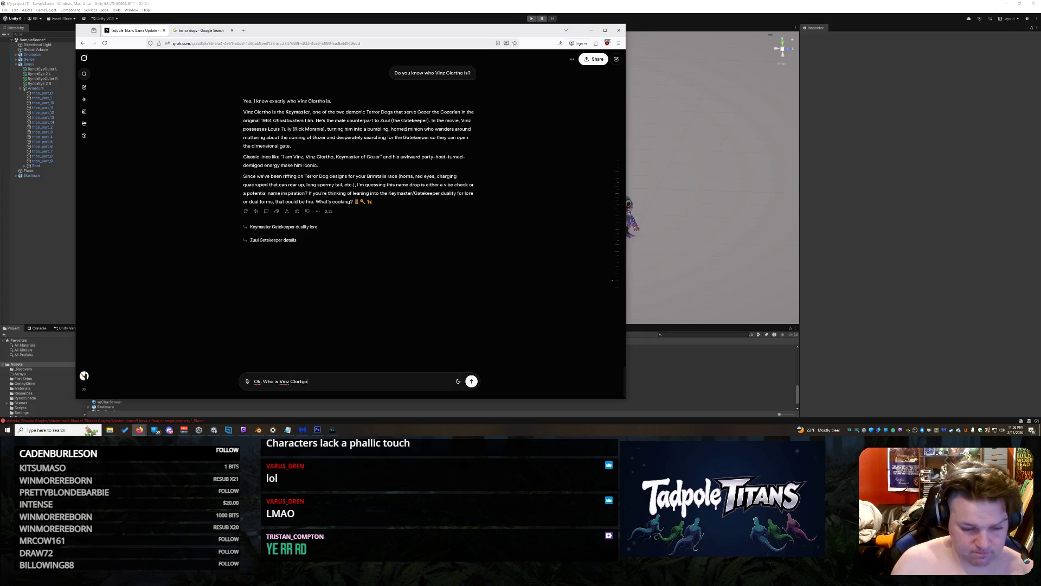
{"action": "type", "text": " lord of?"}
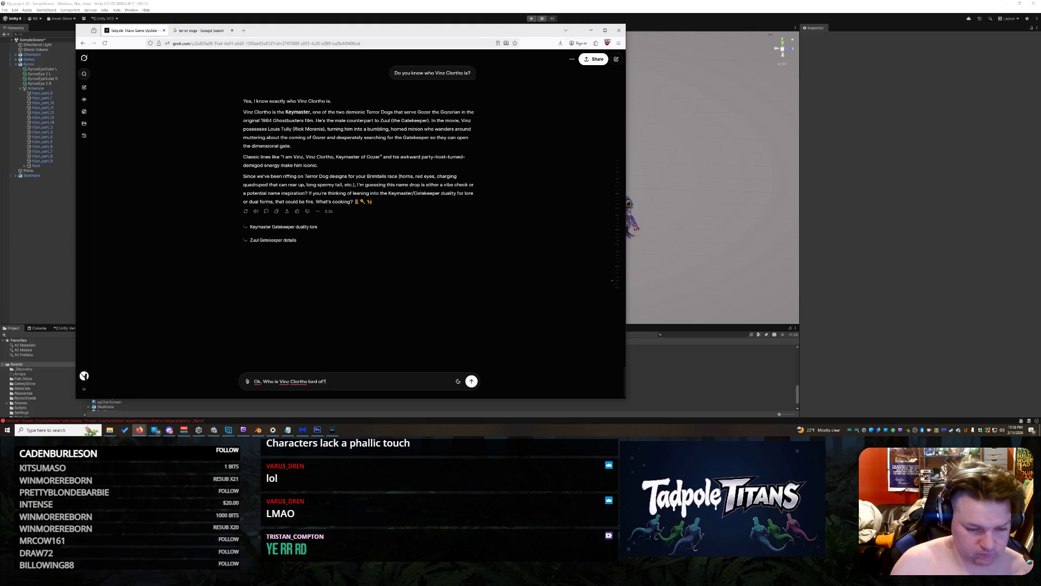
Ask who Vinz Clortho is lord of, then copy 'Seboullia' from the answer into a new prompt
{"action": "key", "text": "Return"}
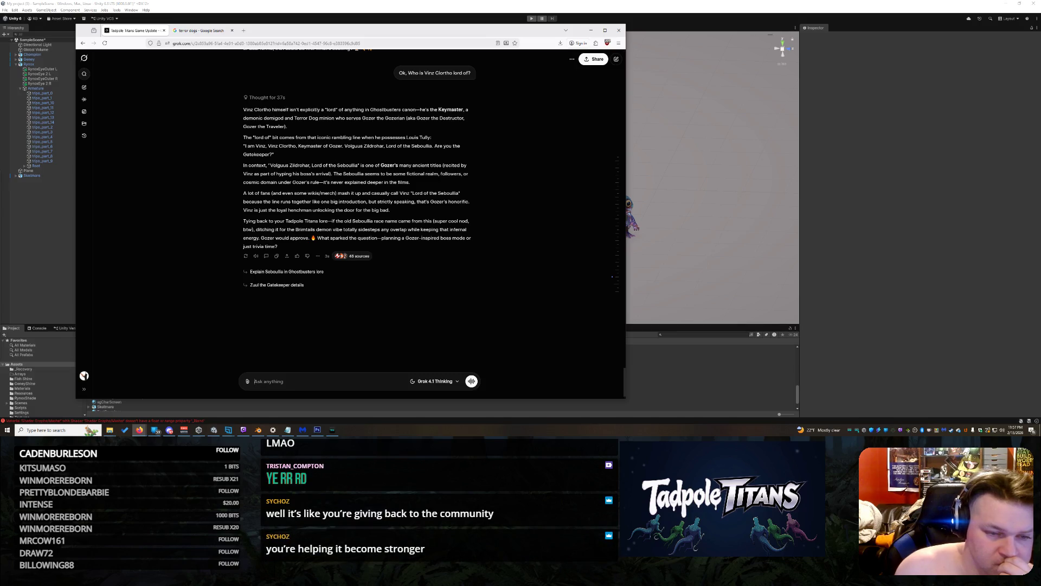
{"action": "left_click_drag", "start_coordinate": [337, 166], "coordinate": [358, 166]}
{"action": "key", "text": "ctrl+c"}
{"action": "right_click", "coordinate": [355, 168]}
{"action": "left_click", "coordinate": [362, 172]}
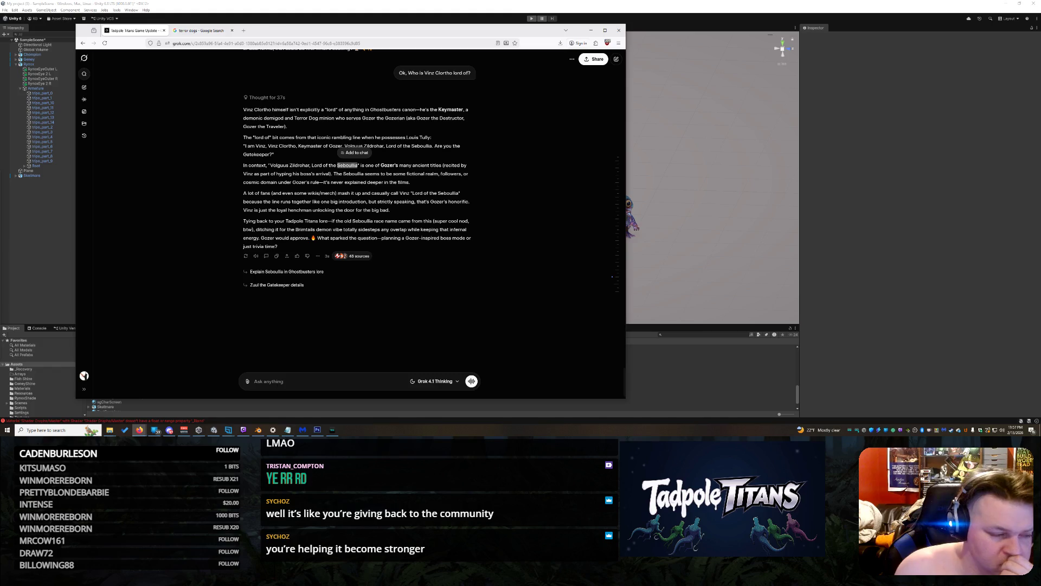
{"action": "left_click", "coordinate": [285, 389]}
{"action": "key", "text": "ctrl+v"}
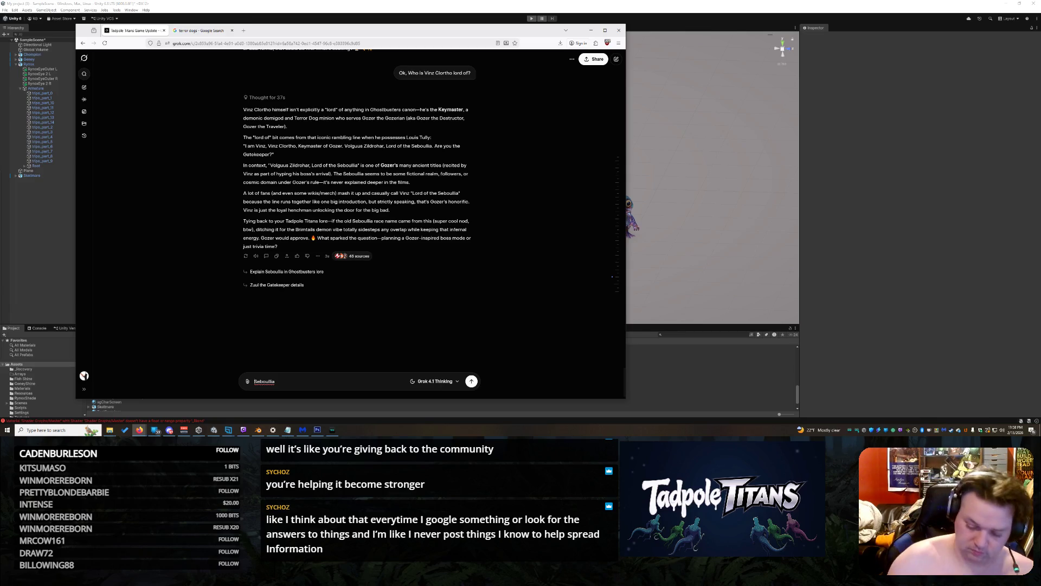
Send a prompt imagining Seboullia as an ancient demon race empowering Gozer and asking their look
{"action": "type", "text": "Let's pretend"}
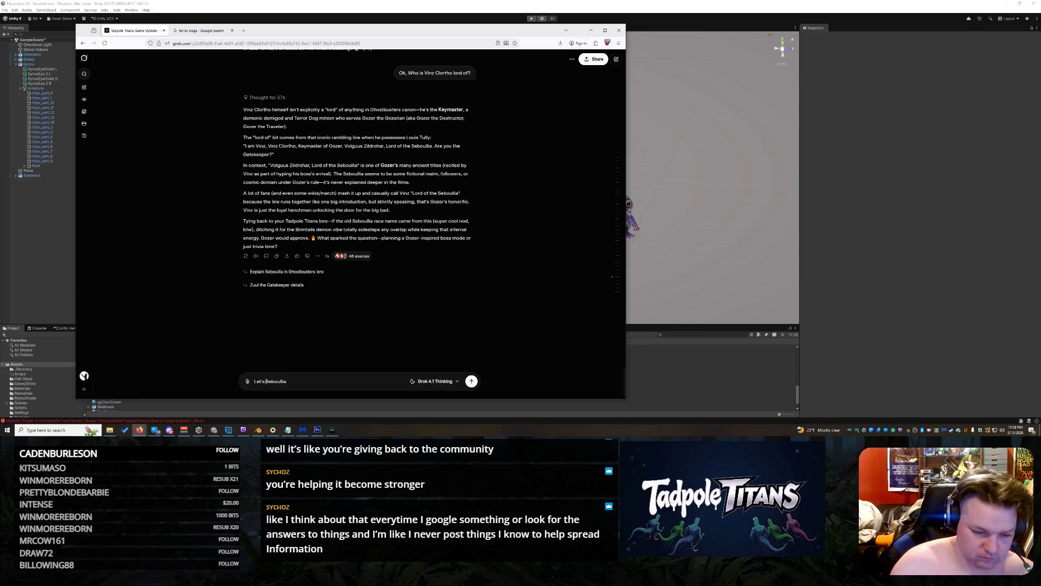
{"action": "key", "text": "End"}
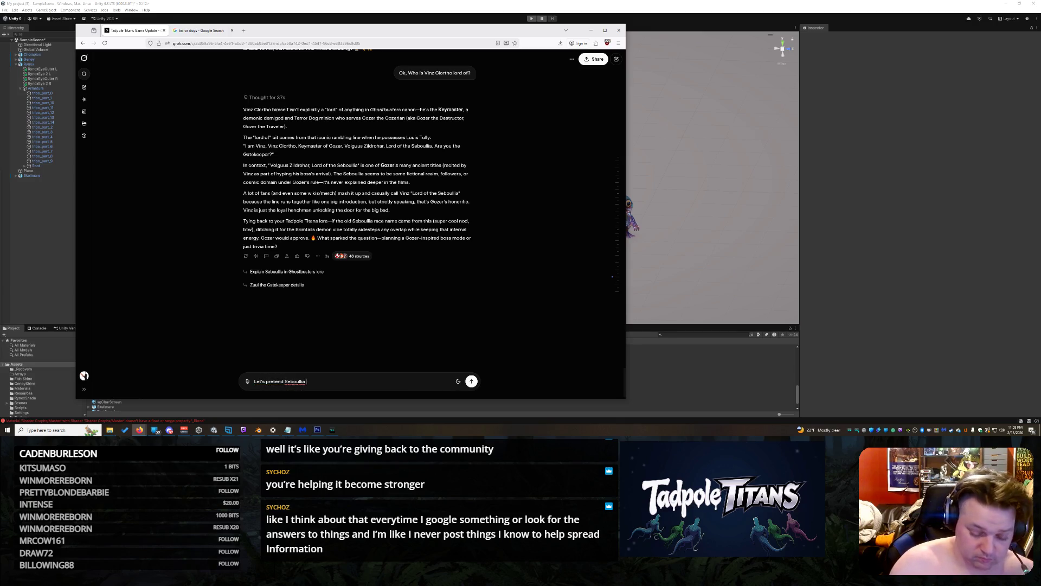
{"action": "type", "text": "an ancient"}
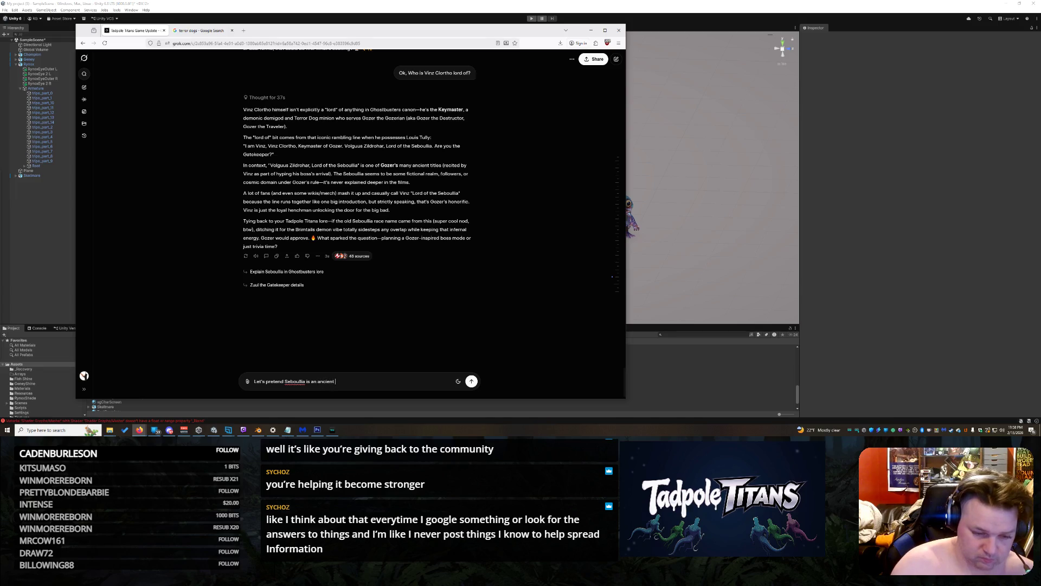
{"action": "type", "text": " demon race that helps give Go"}
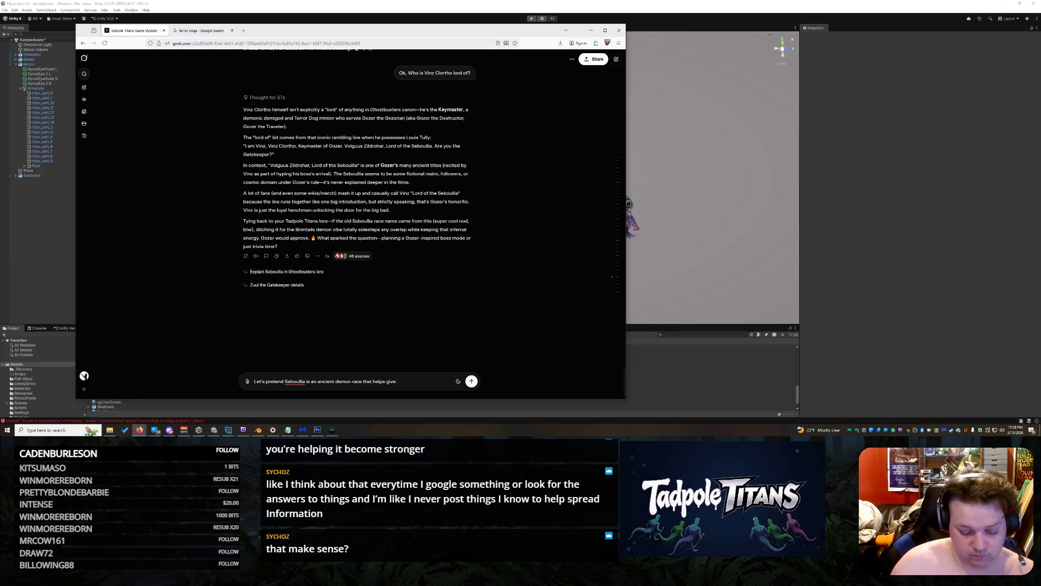
{"action": "type", "text": "zer and its main min"}
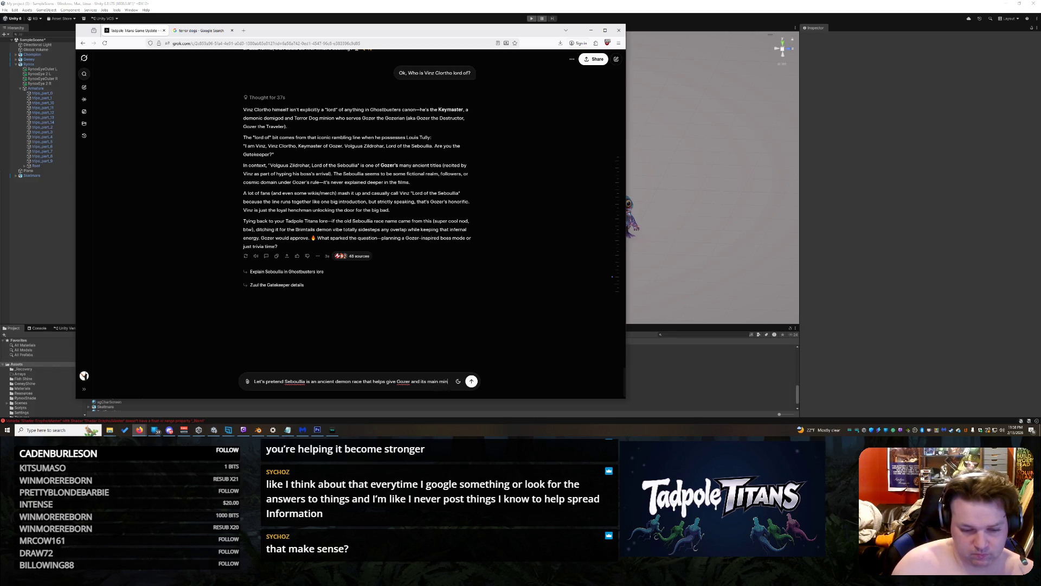
{"action": "type", "text": "ions "}
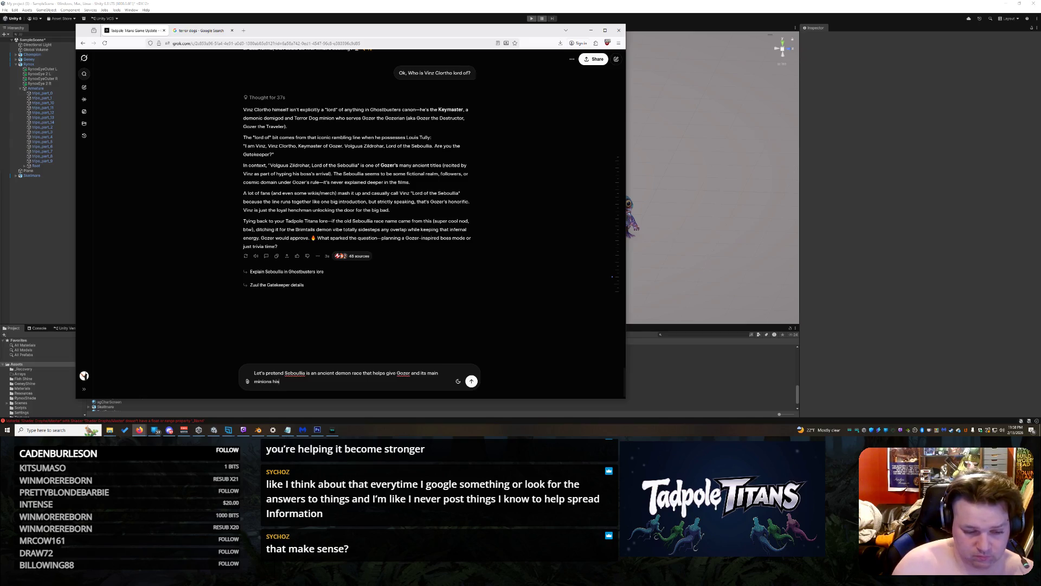
{"action": "type", "text": "his\\her power."}
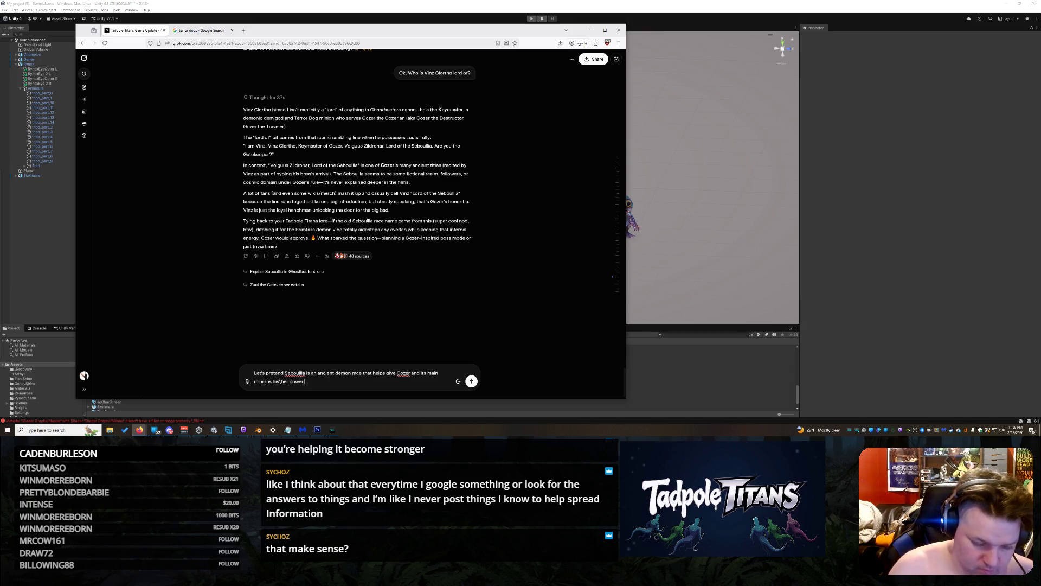
{"action": "key", "text": "shift+Return"}
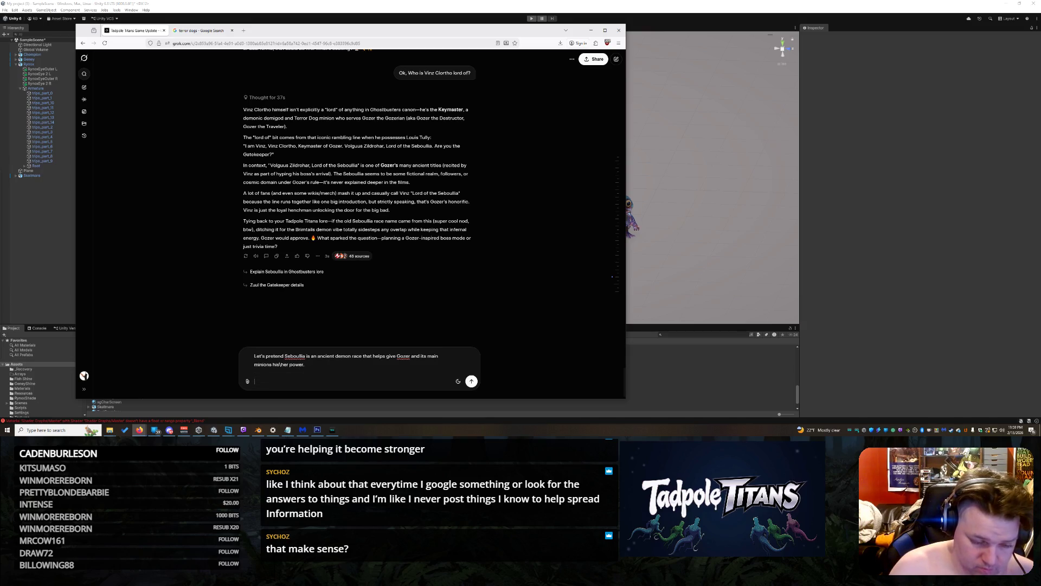
{"action": "type", "text": "What d"}
{"action": "type", "text": "o you think"}
{"action": "type", "text": " thi"}
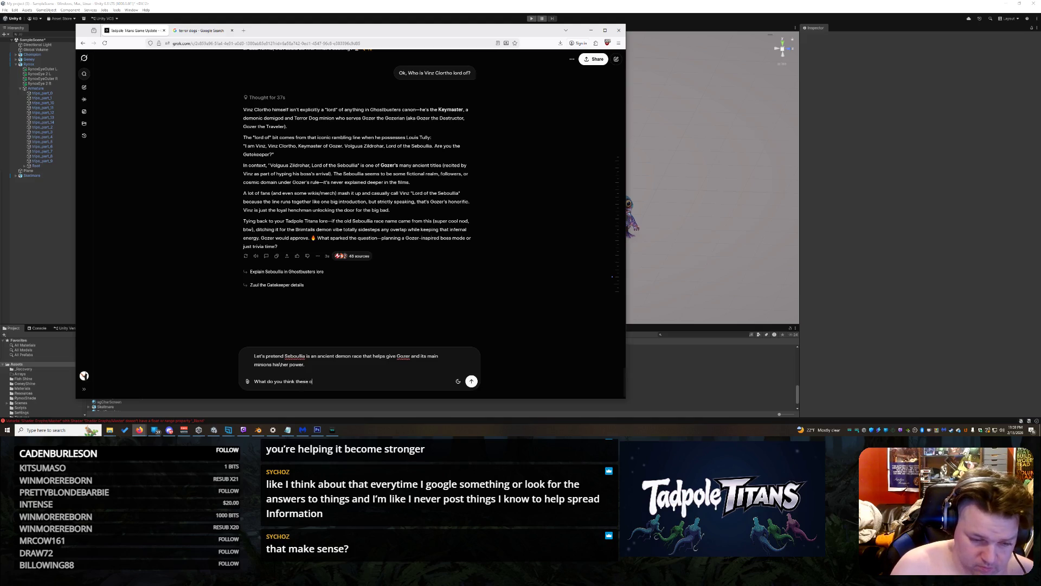
{"action": "key", "text": "BackSpace"}
{"action": "key", "text": "BackSpace"}
{"action": "type", "text": "anoids would look like?"}
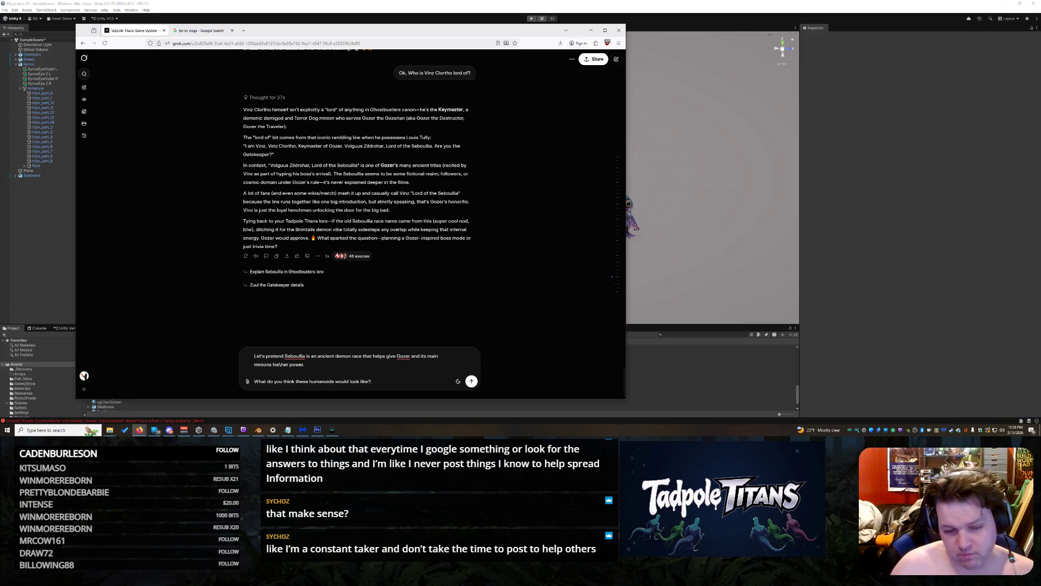
{"action": "key", "text": "Return"}
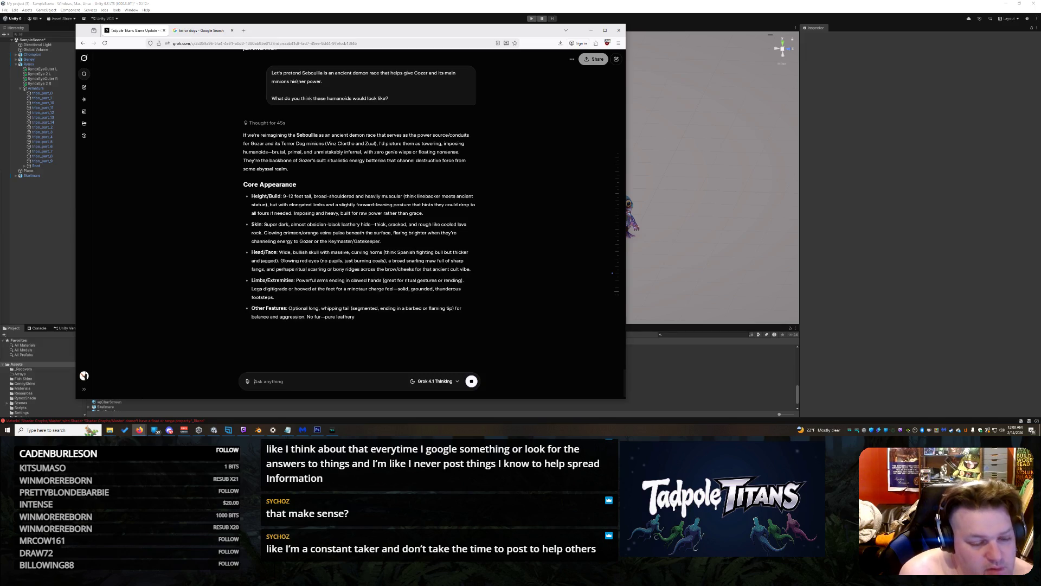
Ask Grok to 'Generate an image of this creature', adding 'Wouldn't it be fun'
{"action": "type", "text": "Gen"}
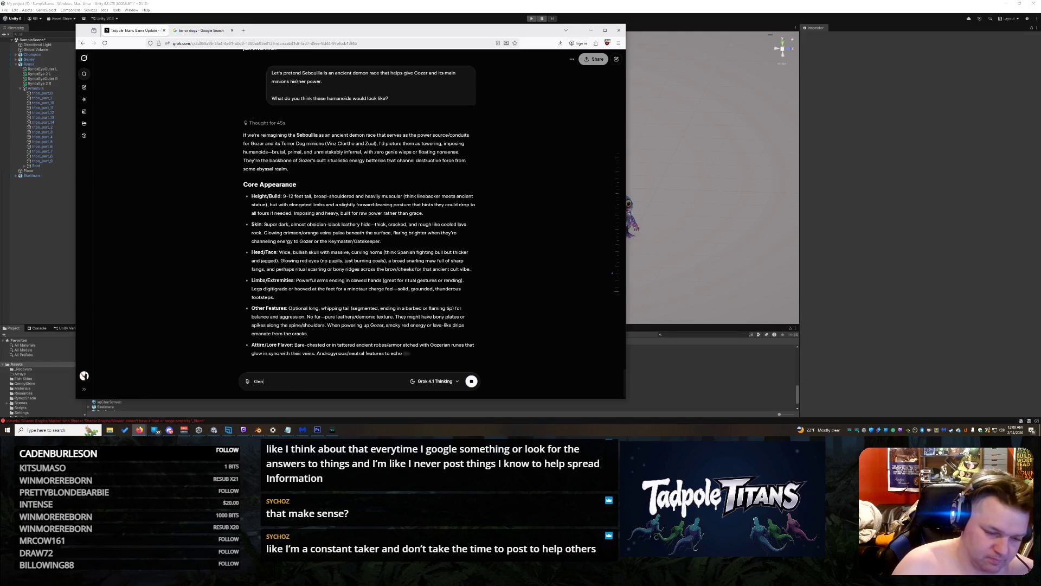
{"action": "type", "text": "erate an"}
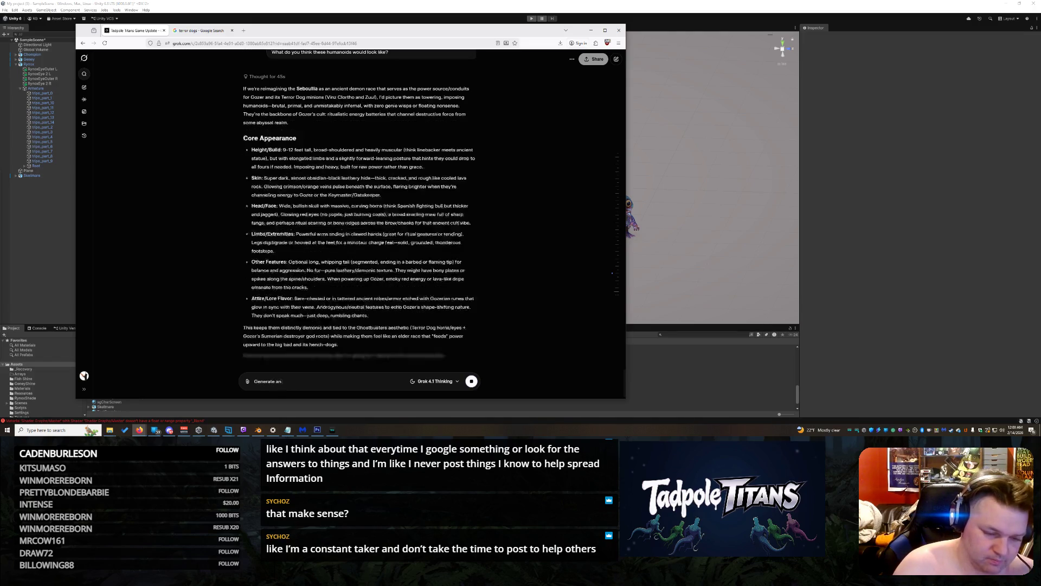
{"action": "type", "text": " image of this cr"}
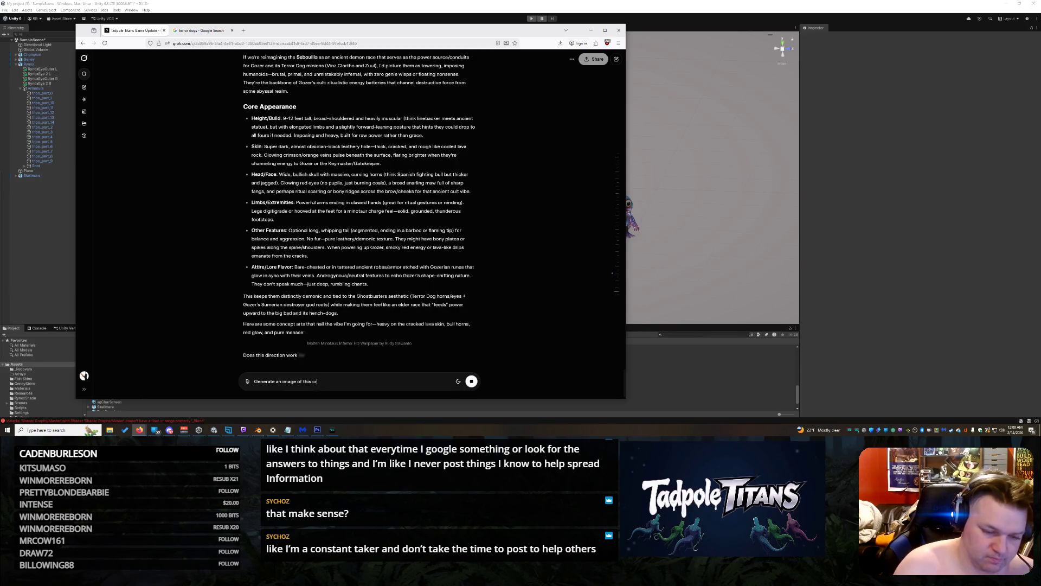
{"action": "type", "text": "eature."}
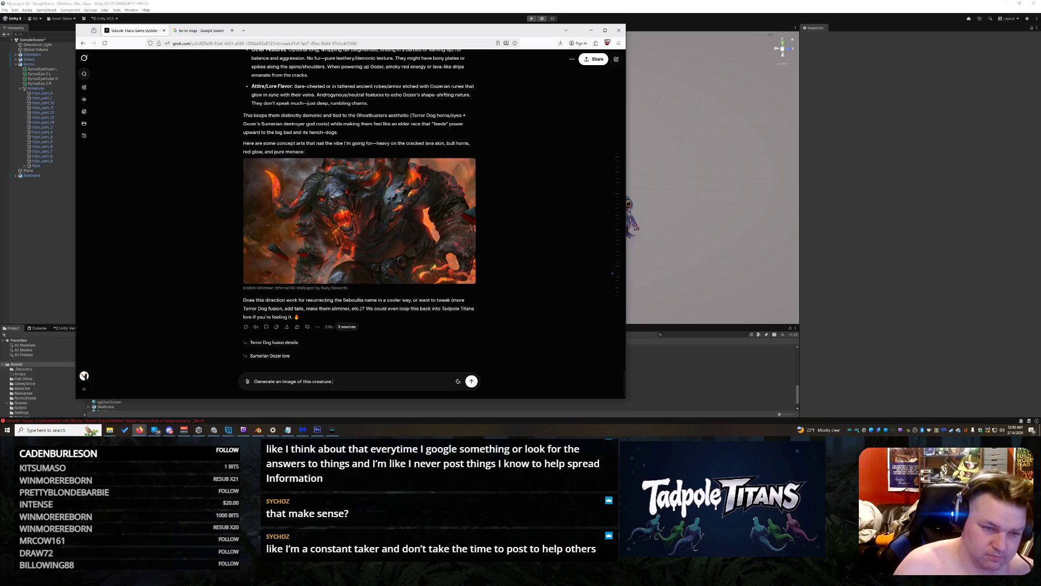
{"action": "type", "text": "Wo"}
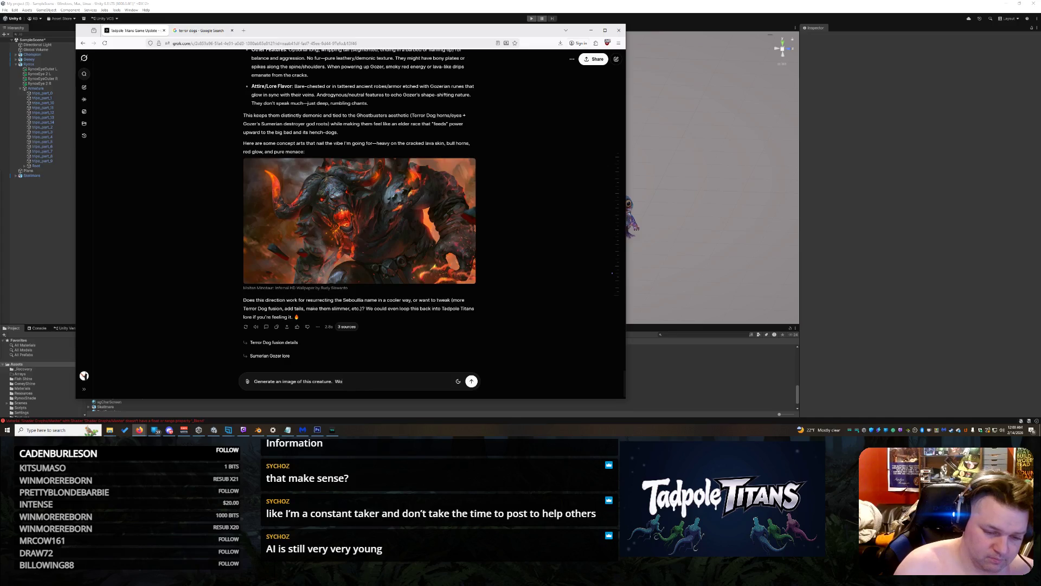
{"action": "type", "text": "uyldntdnt it be fun to see?"}
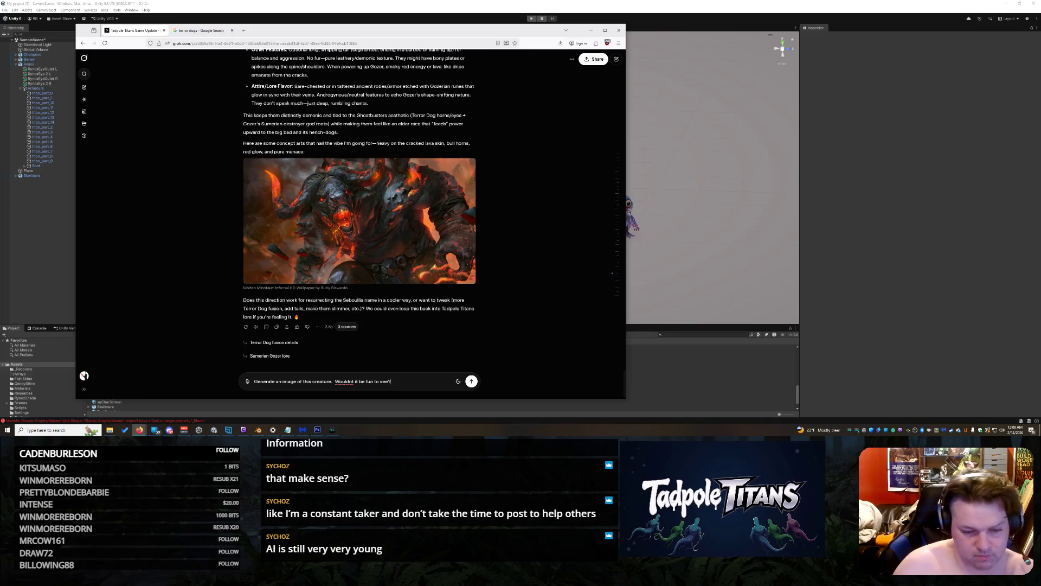
{"action": "key", "text": "Return"}
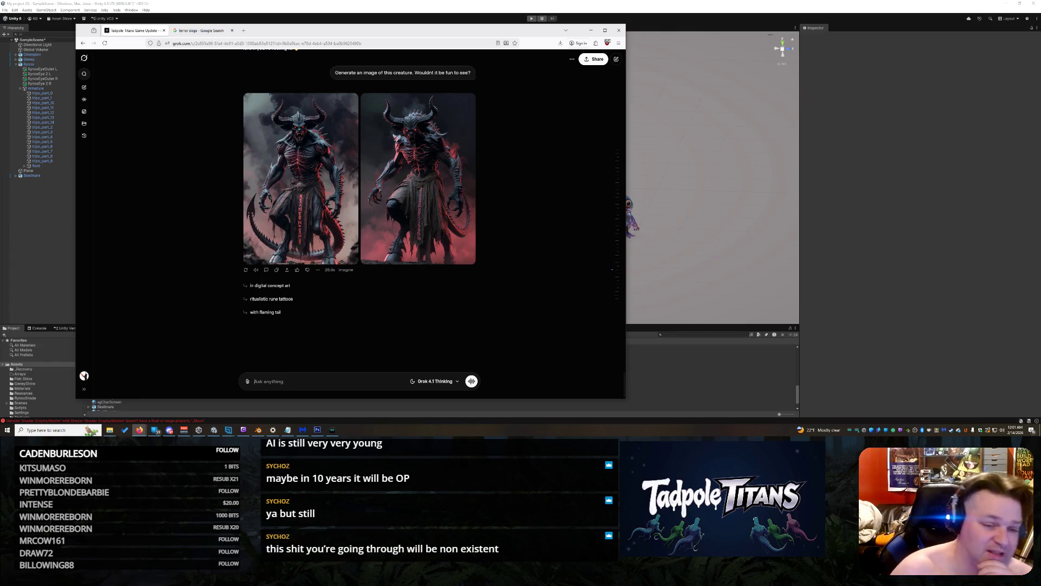
Open the left horned demon image full size
{"action": "left_click", "coordinate": [347, 253]}
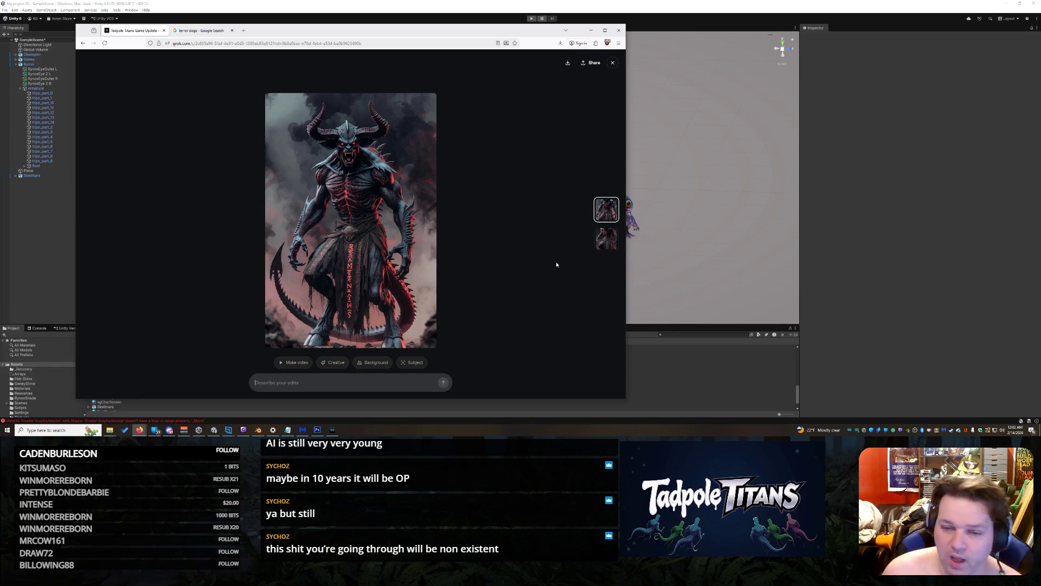
Compare both demon variants, then move and narrow the browser to reveal the Unity alien scene
{"action": "left_click", "coordinate": [607, 237]}
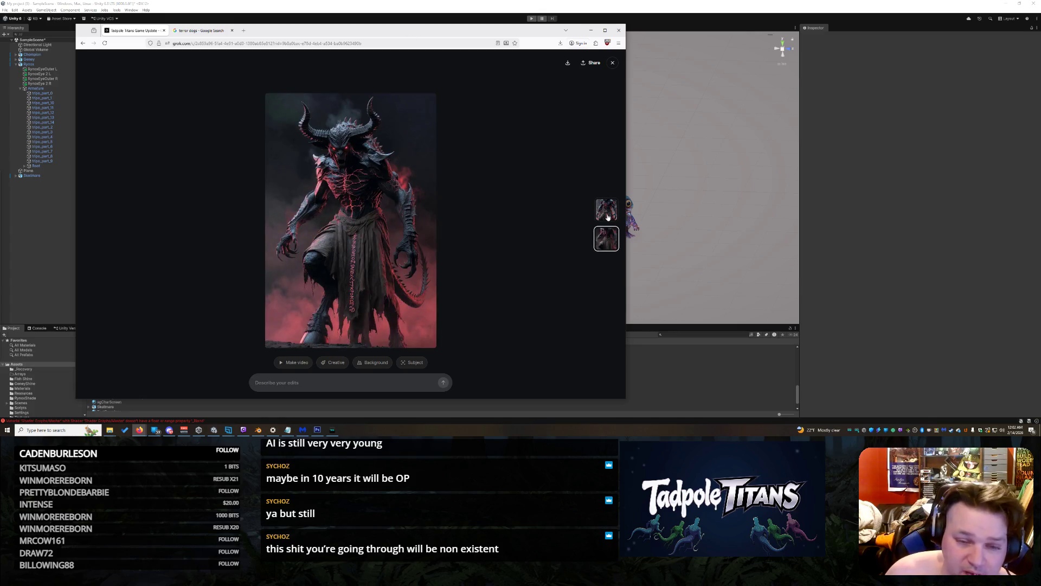
{"action": "left_click", "coordinate": [608, 217]}
{"action": "left_click_drag", "start_coordinate": [363, 33], "coordinate": [700, 26]}
{"action": "left_click_drag", "start_coordinate": [412, 262], "coordinate": [588, 261]}
{"action": "left_click_drag", "start_coordinate": [784, 23], "coordinate": [622, 29]}
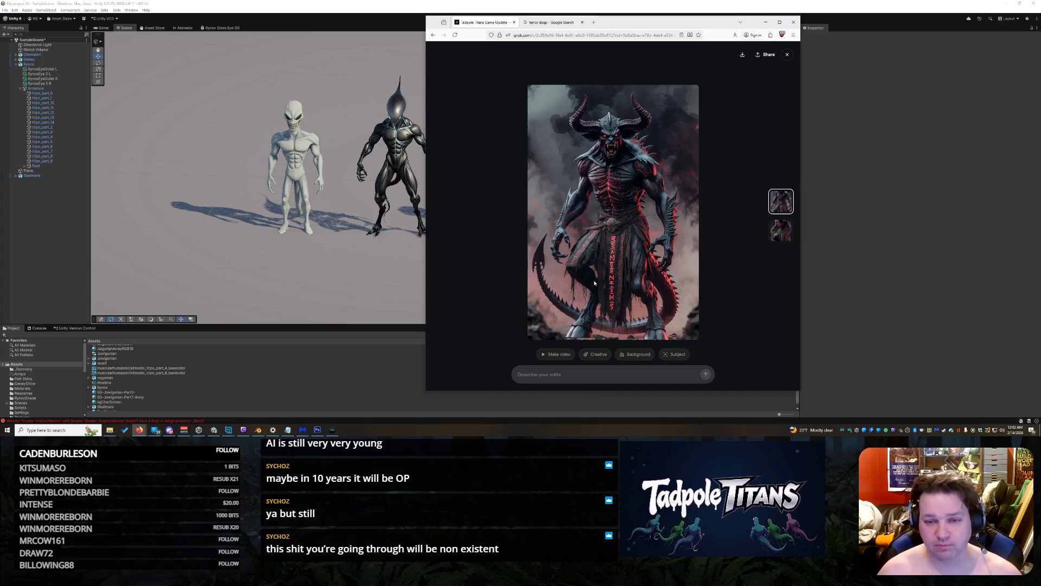
Close the viewer, draft 'Can you generate this same creature but make it', and shift the browser right
{"action": "left_click", "coordinate": [786, 55]}
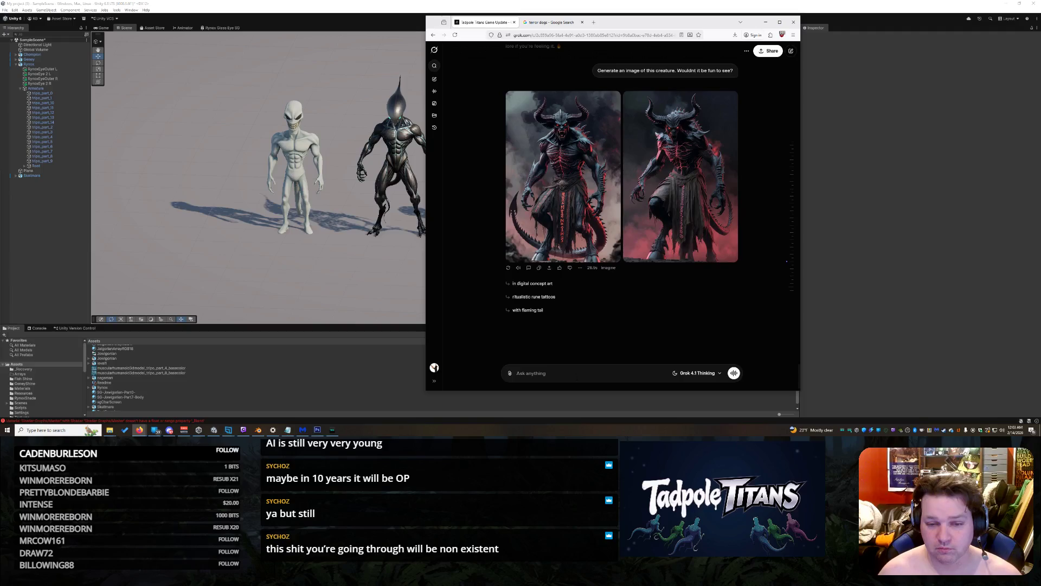
{"action": "type", "text": "Can you gen"}
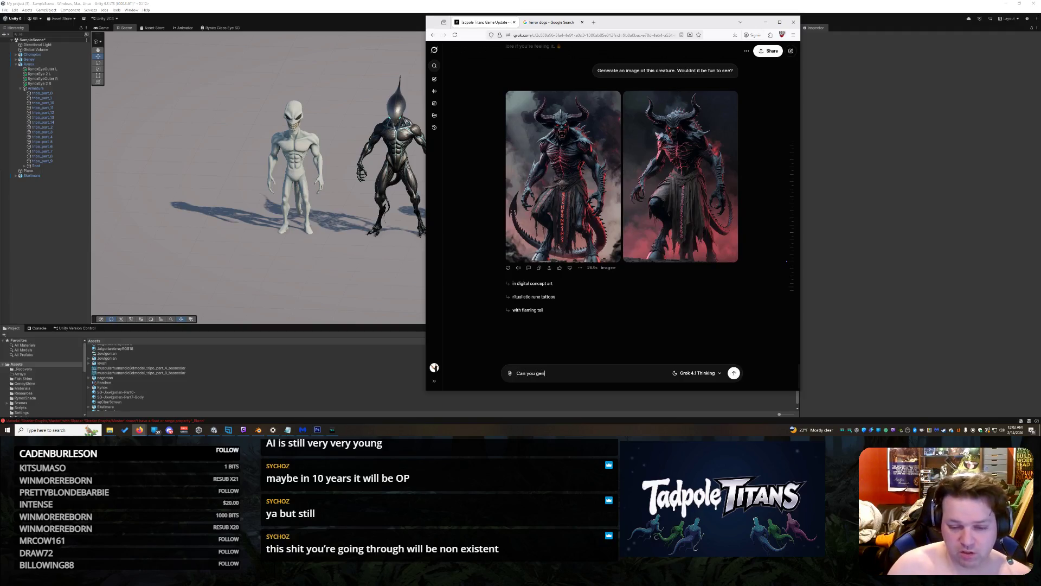
{"action": "type", "text": "erate this same"}
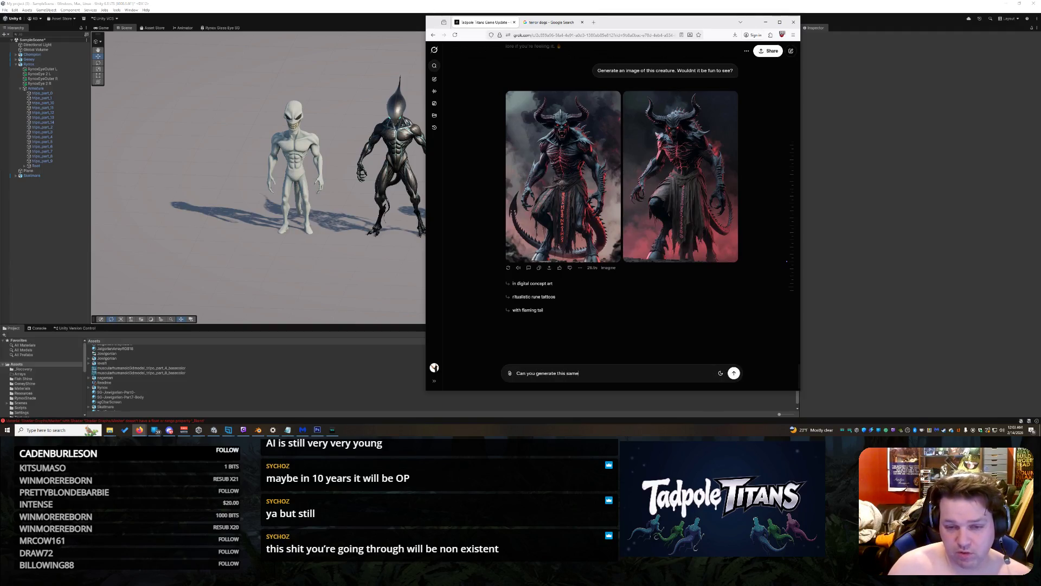
{"action": "type", "text": " creature"}
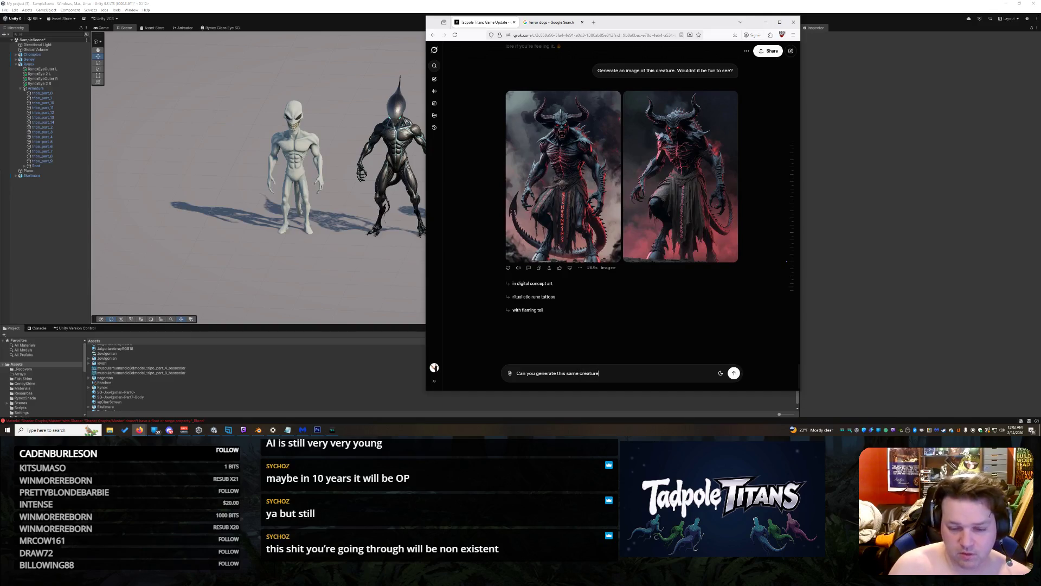
{"action": "type", "text": " but make it"}
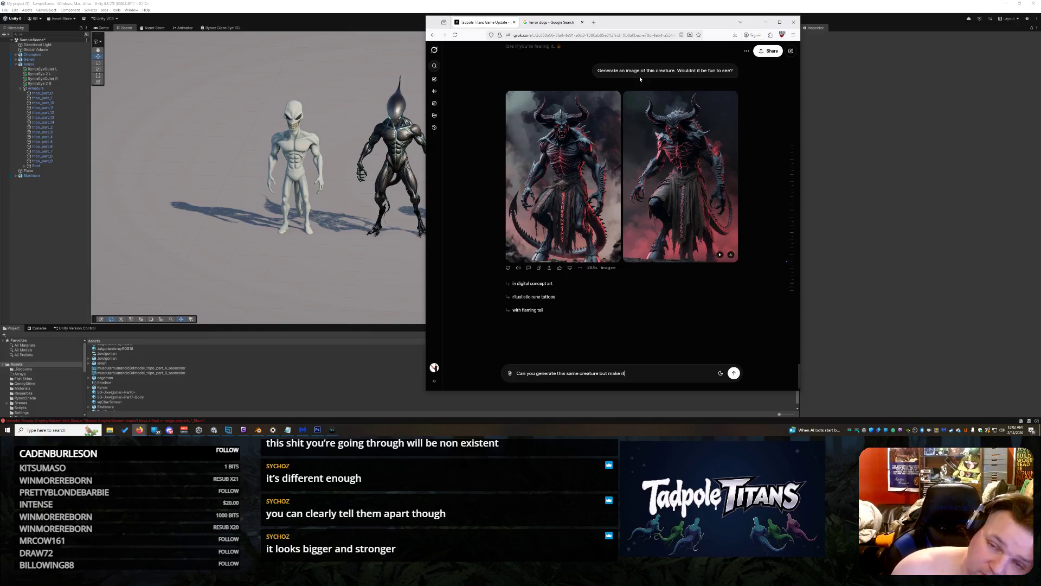
{"action": "mouse_move", "coordinate": [649, 23]}
{"action": "left_mouse_down"}
{"action": "mouse_move", "coordinate": [902, 14]}
{"action": "mouse_move", "coordinate": [868, 28]}
{"action": "left_mouse_up"}
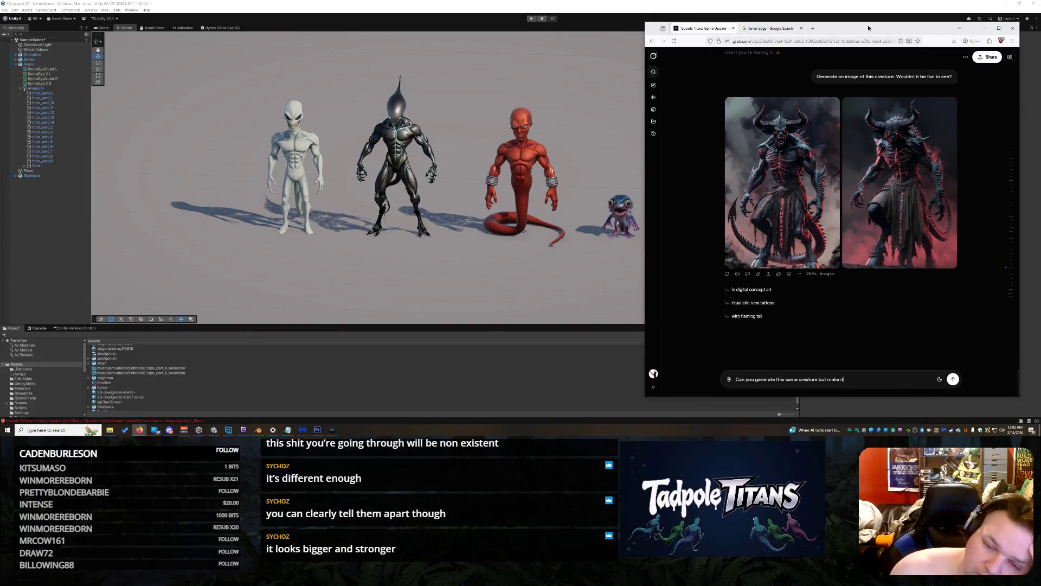
{"action": "mouse_move", "coordinate": [868, 28]}
{"action": "left_mouse_down"}
{"action": "mouse_move", "coordinate": [829, 14]}
{"action": "mouse_move", "coordinate": [871, 25]}
{"action": "left_mouse_up"}
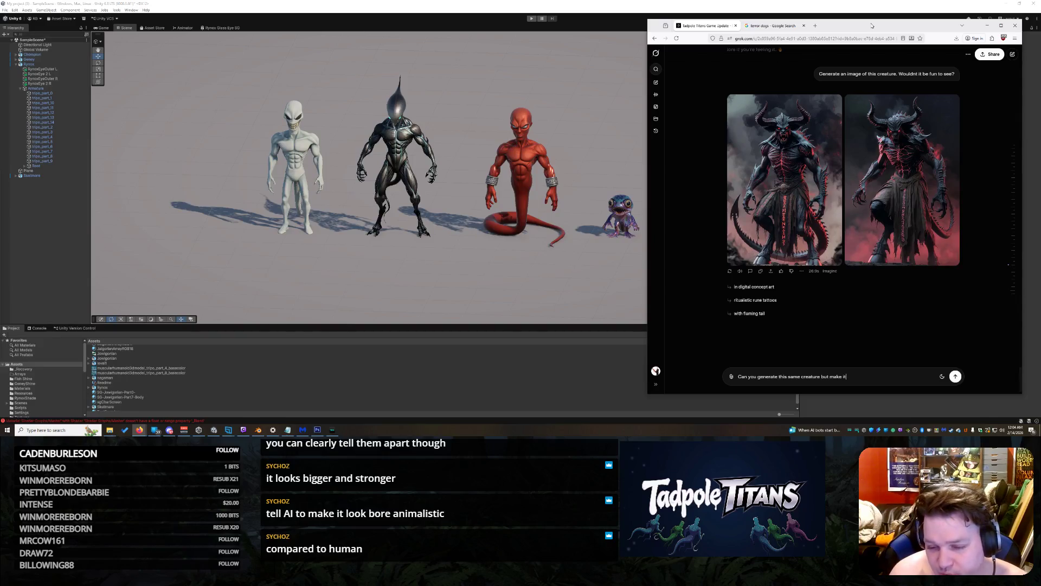
Continue the prompt with 'a quadraped and', retyping the misspelled creature word several times
{"action": "type", "text": " a quidr"}
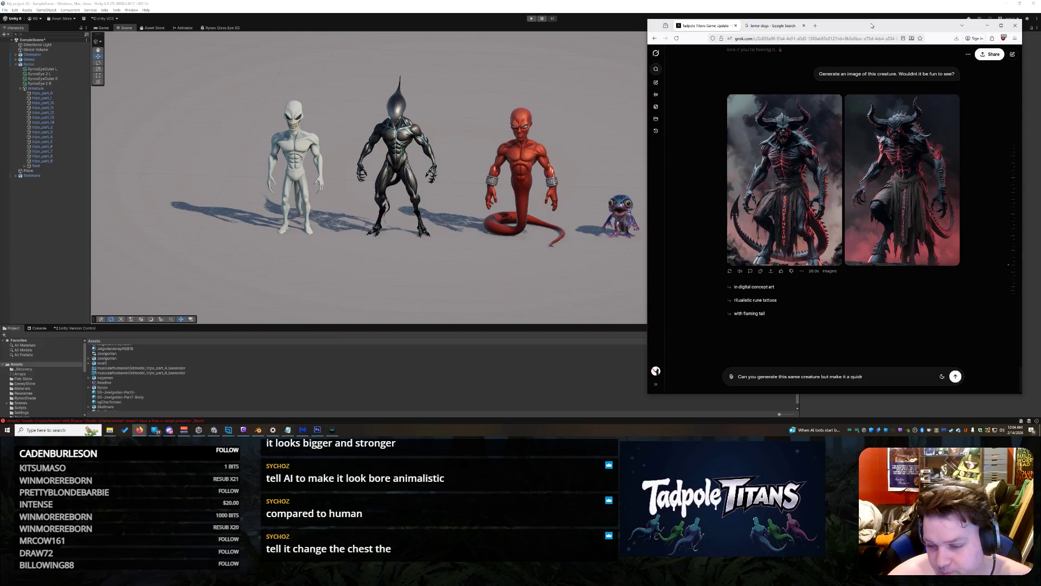
{"action": "type", "text": "iped and"}
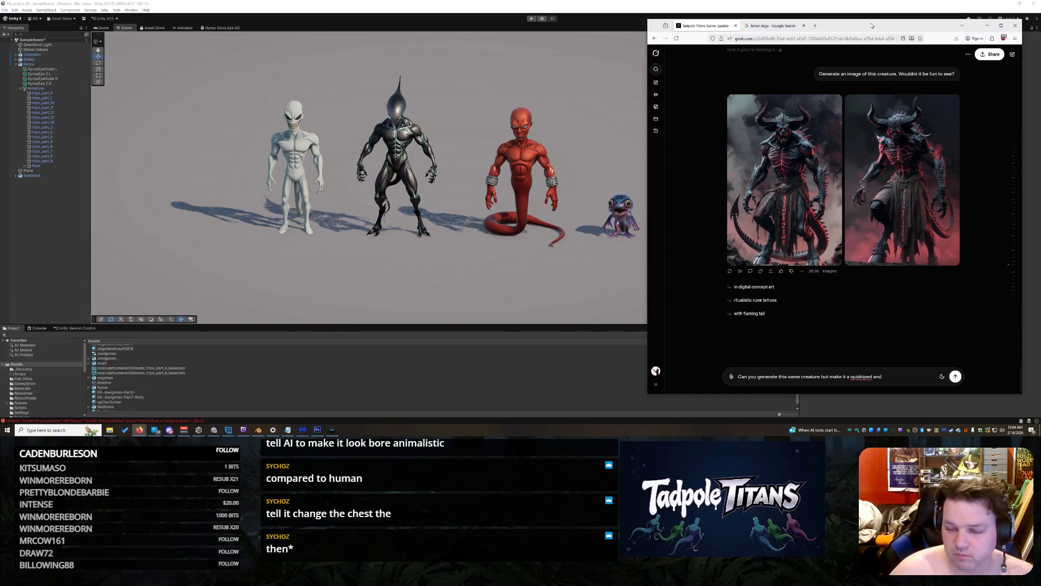
{"action": "key", "text": "Left"}
{"action": "key", "text": "Left"}
{"action": "key", "text": "Left"}
{"action": "key", "text": "BackSpace"}
{"action": "type", "text": "a"}
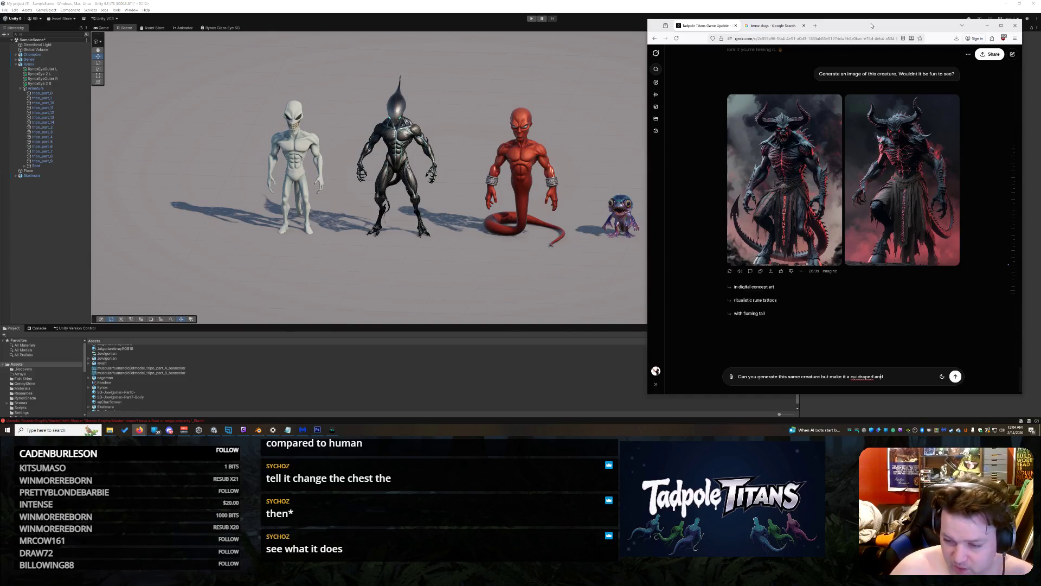
{"action": "key", "text": "Left"}
{"action": "key", "text": "Left"}
{"action": "key", "text": "Left"}
{"action": "key", "text": "BackSpace"}
{"action": "type", "text": "a"}
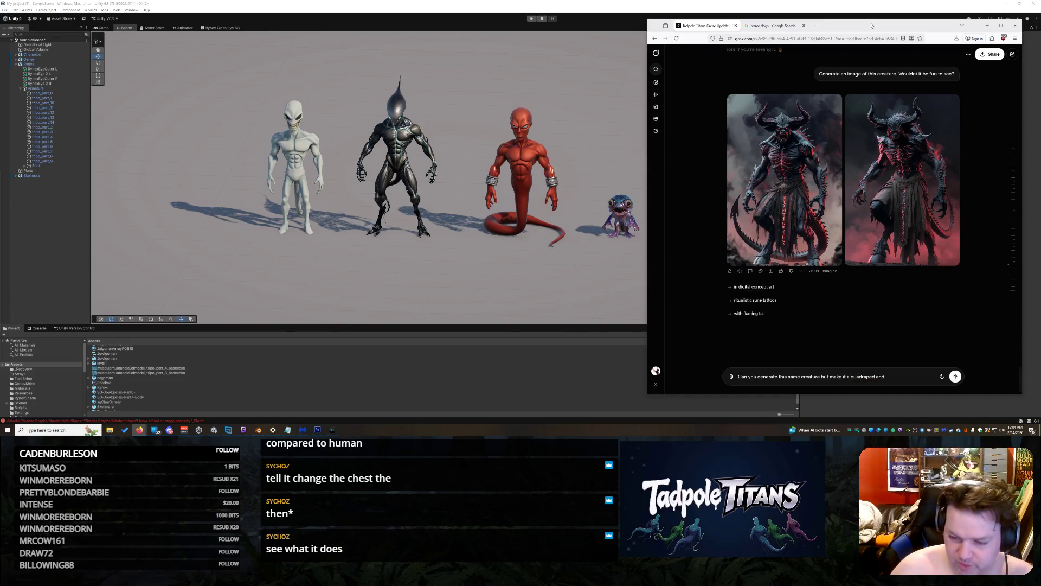
{"action": "key", "text": "Right"}
{"action": "key", "text": "Right"}
{"action": "key", "text": "Right"}
{"action": "key", "text": "BackSpace"}
{"action": "type", "text": "i"}
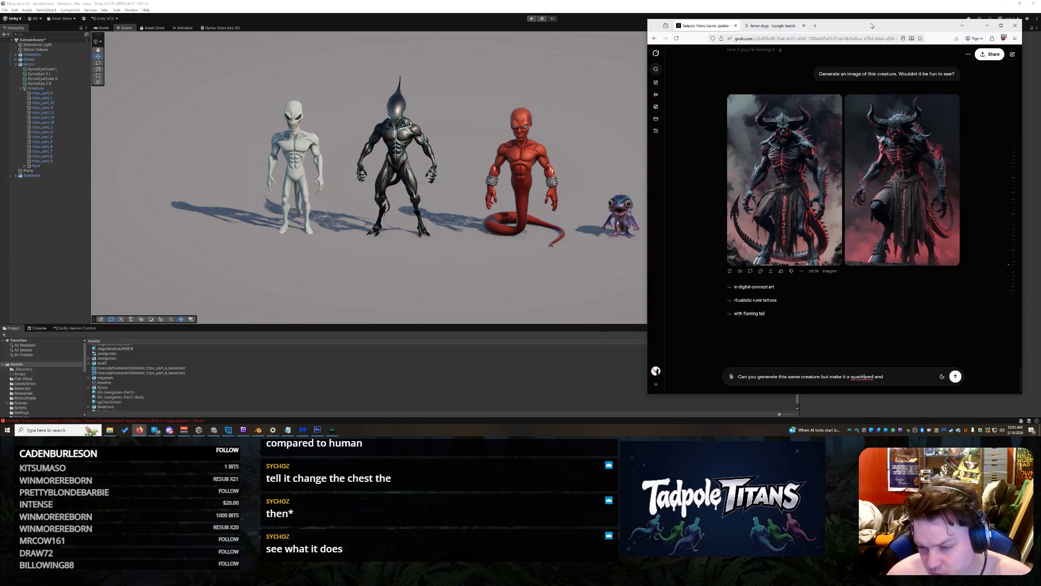
{"action": "key", "text": "ctrl+BackSpace"}
{"action": "key", "text": "ctrl+BackSpace"}
{"action": "type", "text": "quadraped and"}
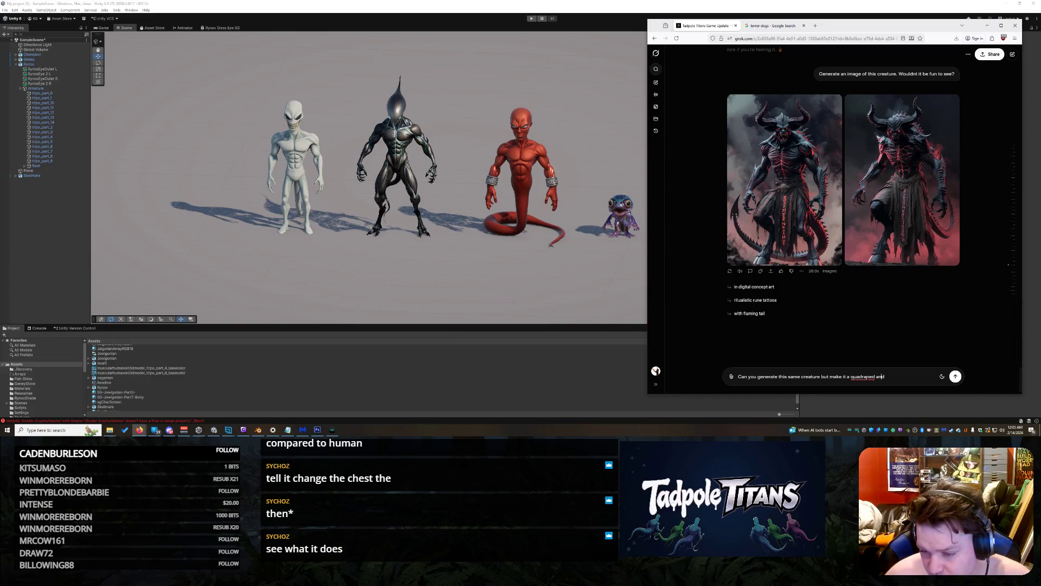
Correct the word to 'quadruped', add 'more brown leathery', and send the request
{"action": "right_click", "coordinate": [863, 377]}
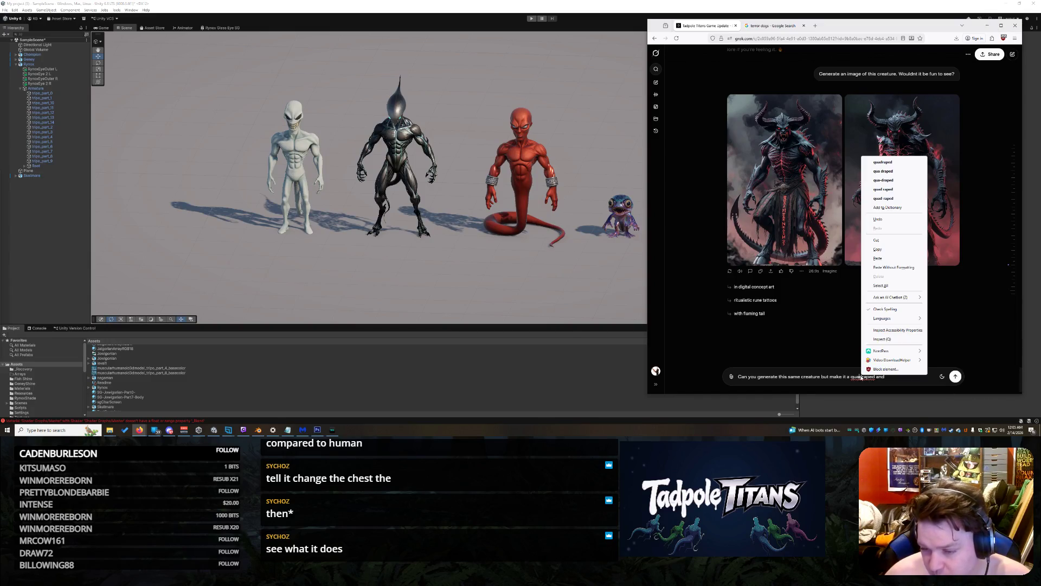
{"action": "left_click", "coordinate": [905, 162]}
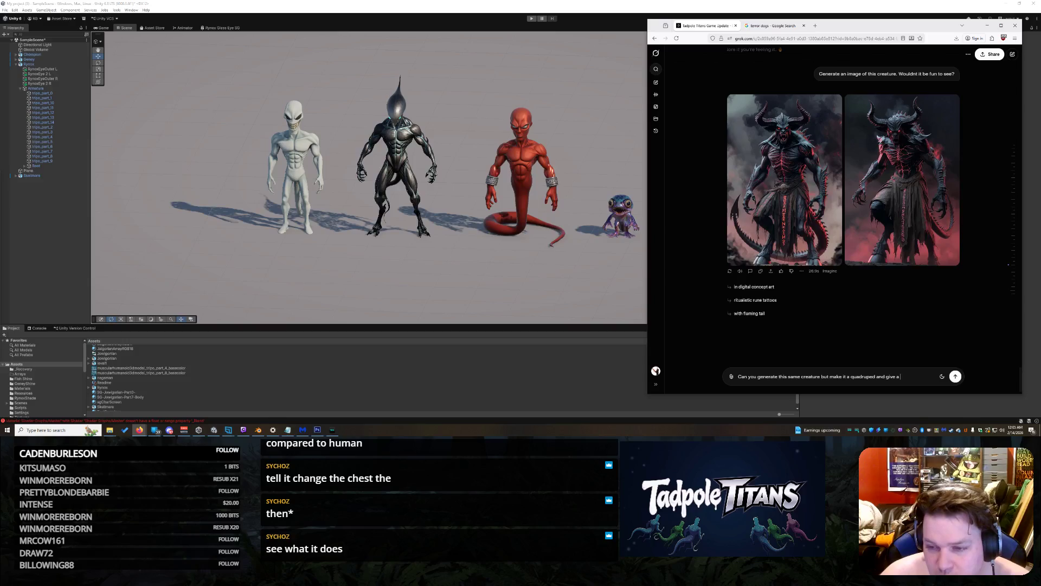
{"action": "type", "text": "more brown leat"}
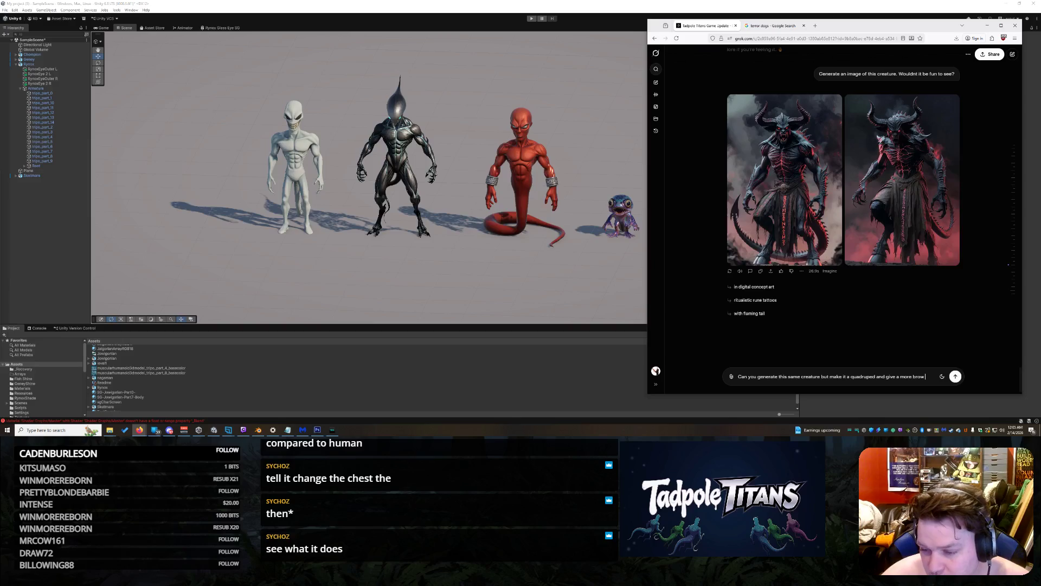
{"action": "type", "text": "hery feel"}
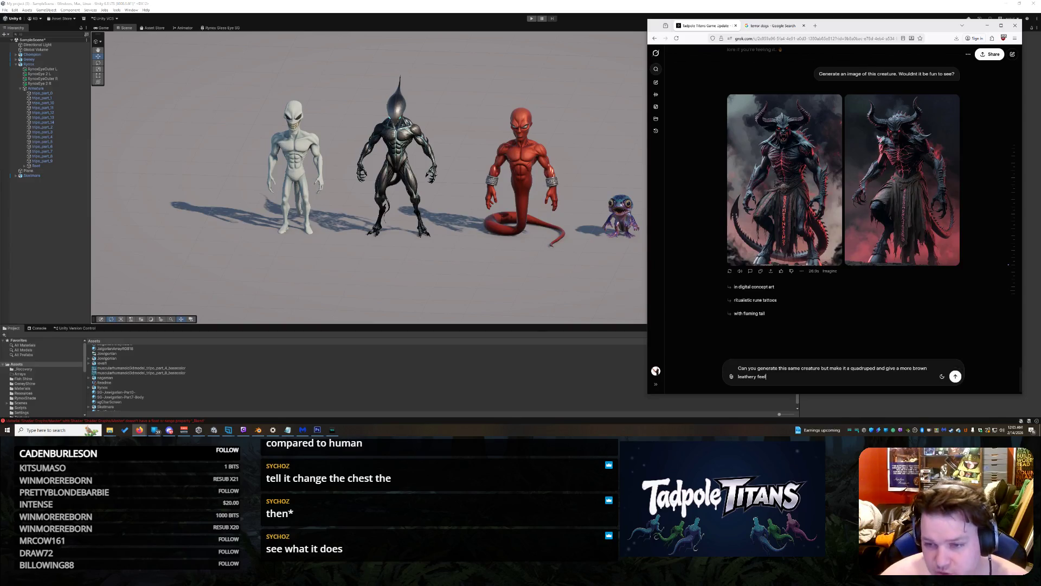
{"action": "key", "text": "Return"}
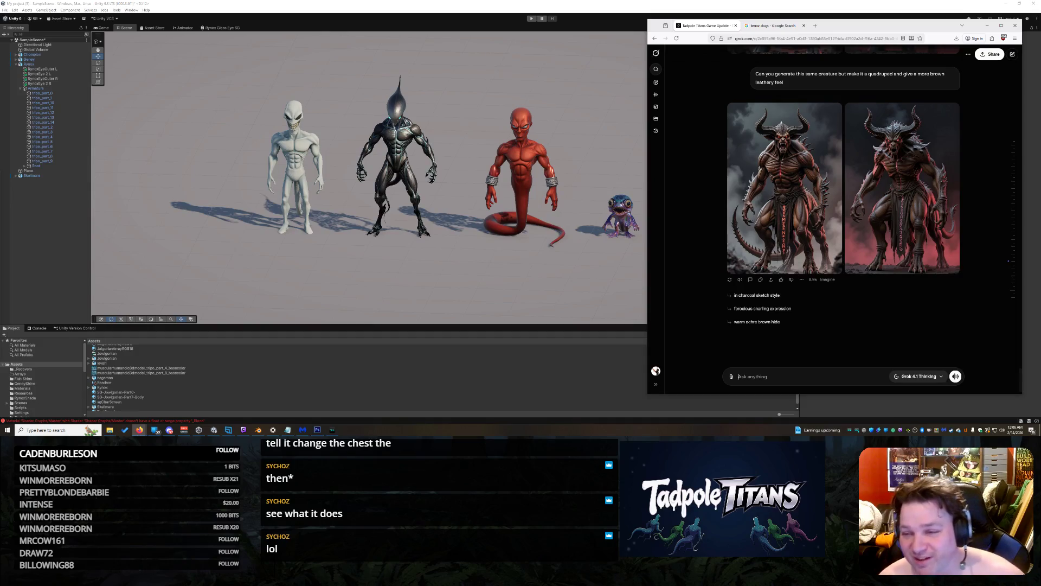
View the brown demon images full size, settling on the first one
{"action": "mouse_move", "coordinate": [869, 270]}
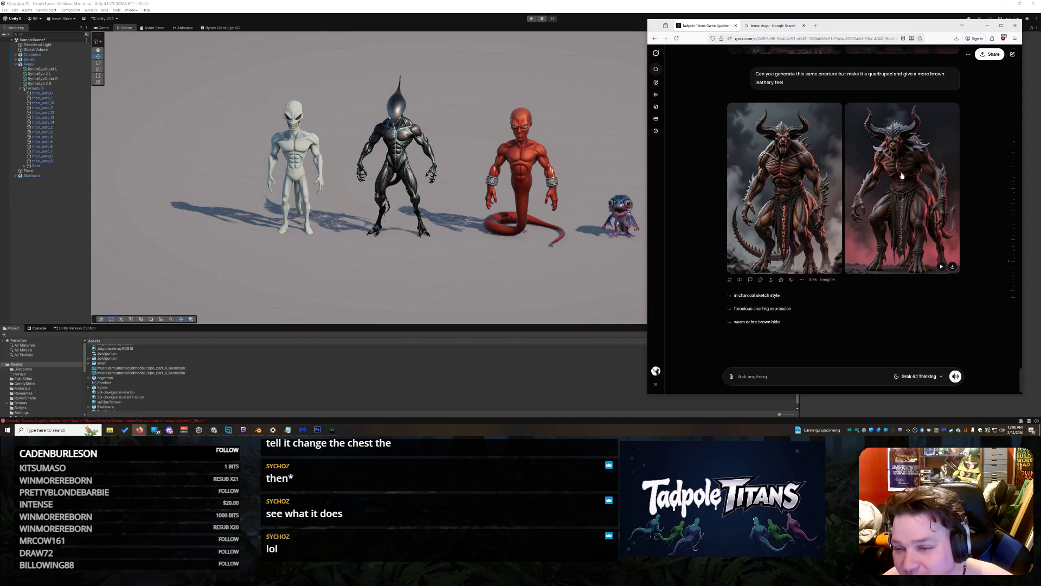
{"action": "left_click", "coordinate": [903, 176]}
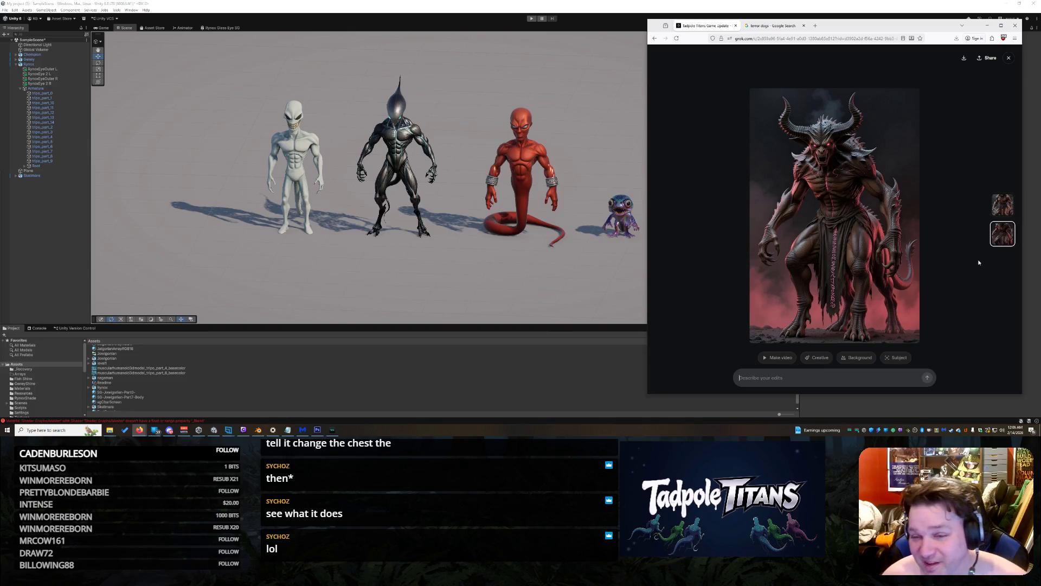
{"action": "left_click", "coordinate": [998, 205]}
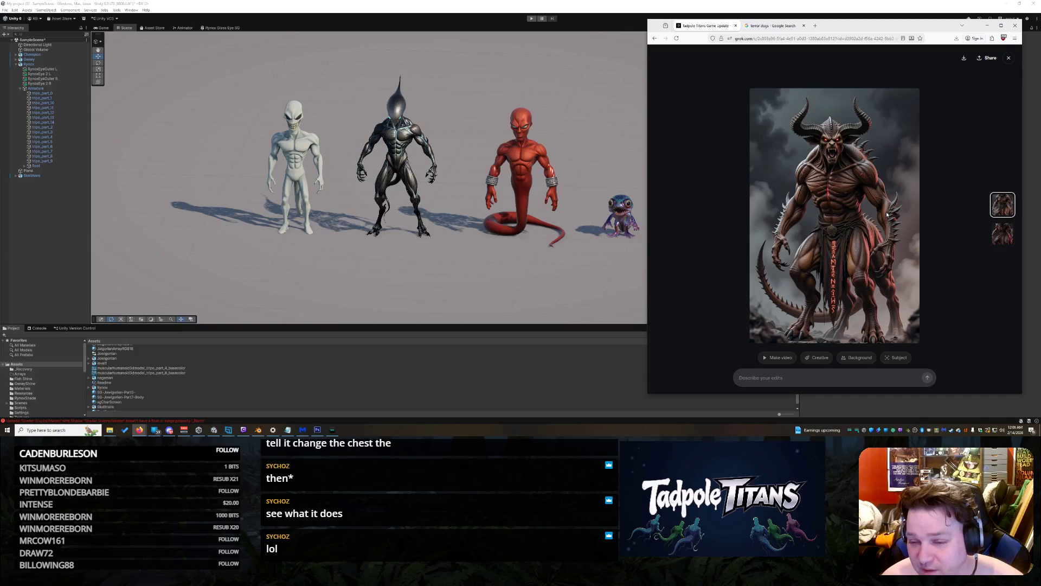
Request 'remove the loin cloth. and make sure there are no genitals' and open the right-hand result
{"action": "left_click", "coordinate": [792, 378]}
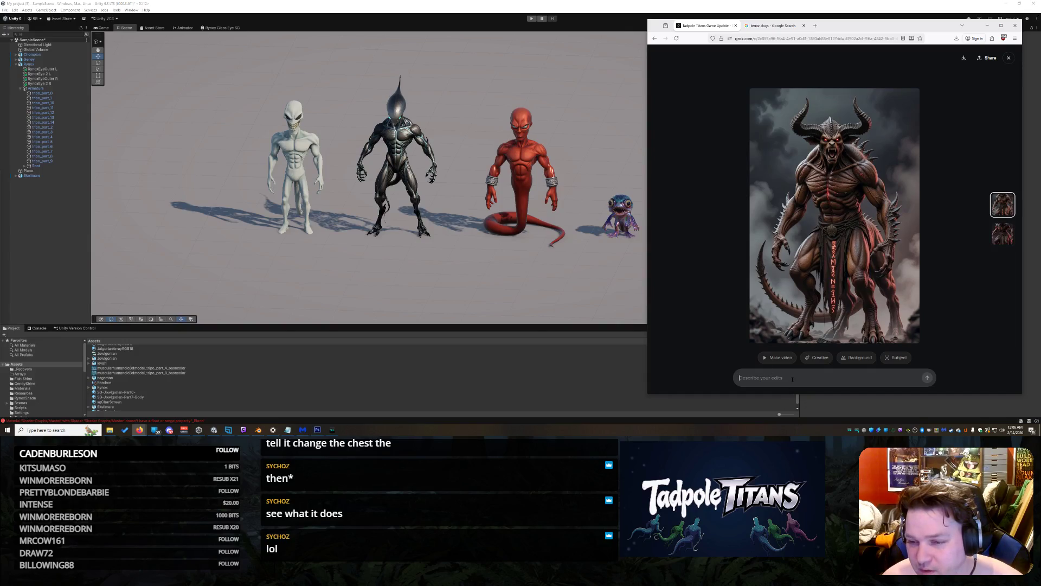
{"action": "type", "text": "remove the "}
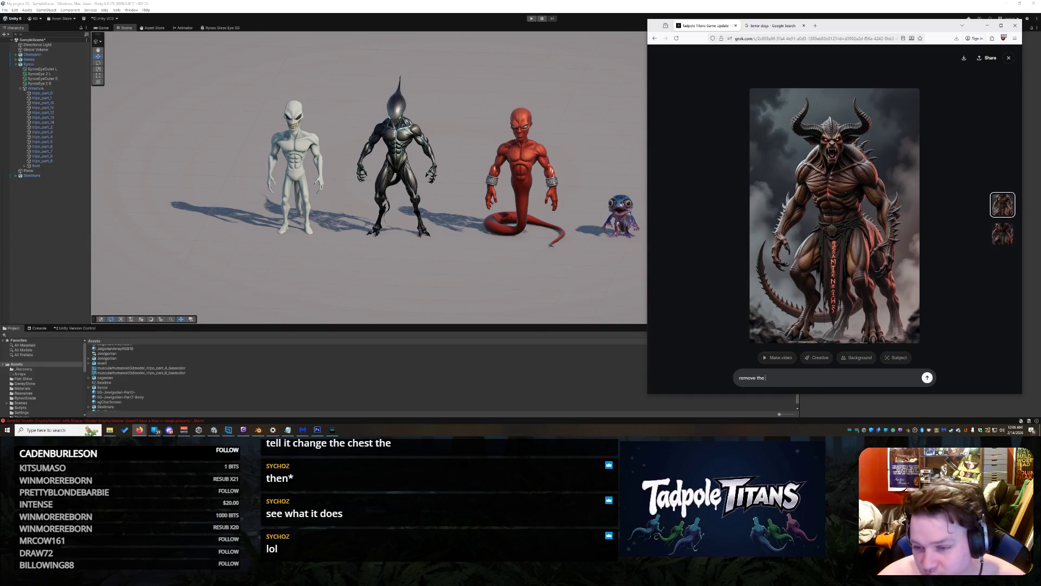
{"action": "type", "text": "loin cloth."}
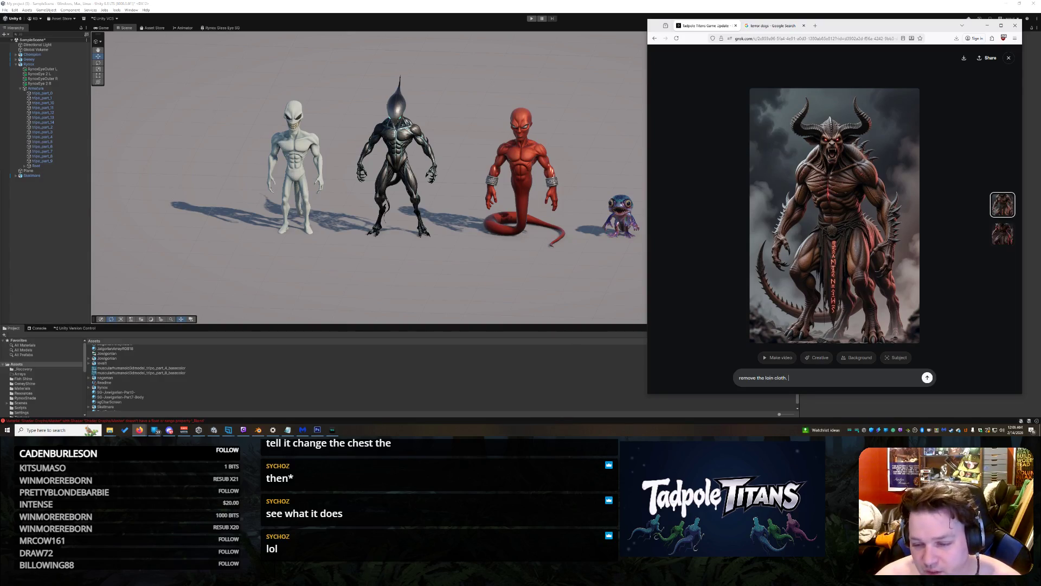
{"action": "type", "text": "  and make sure there"}
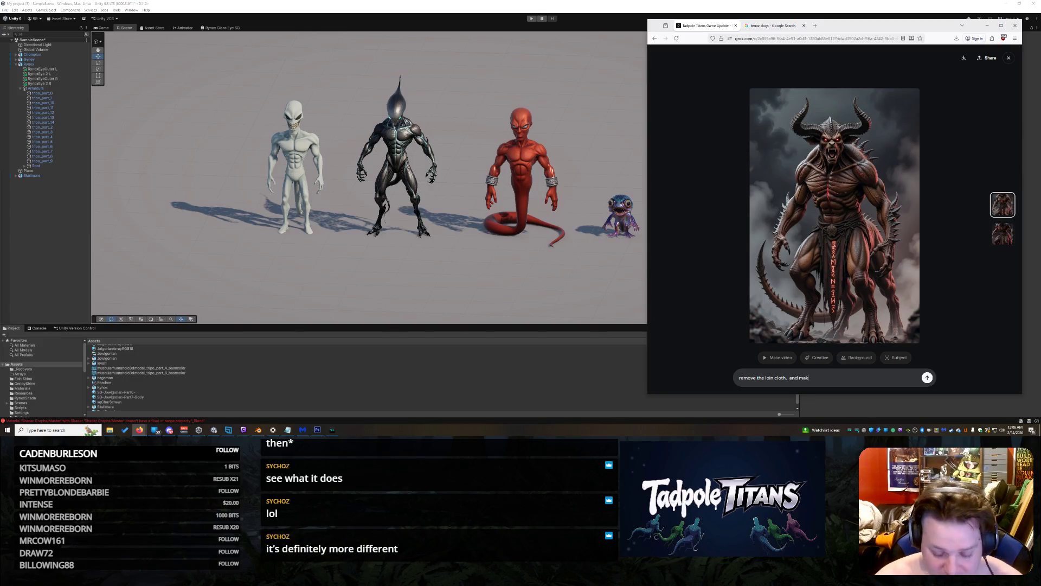
{"action": "type", "text": " are no genitals"}
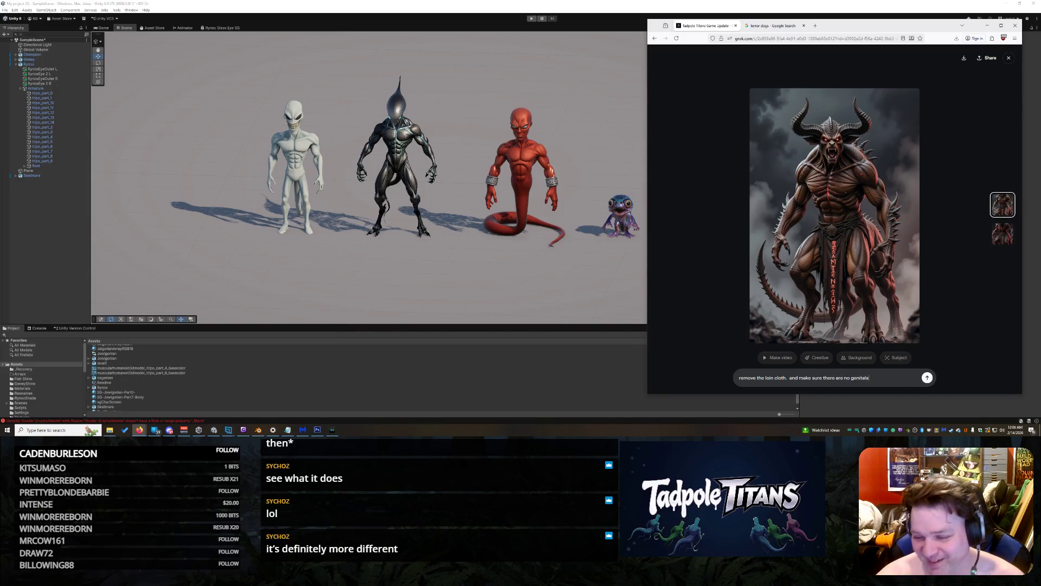
{"action": "key", "text": "Return"}
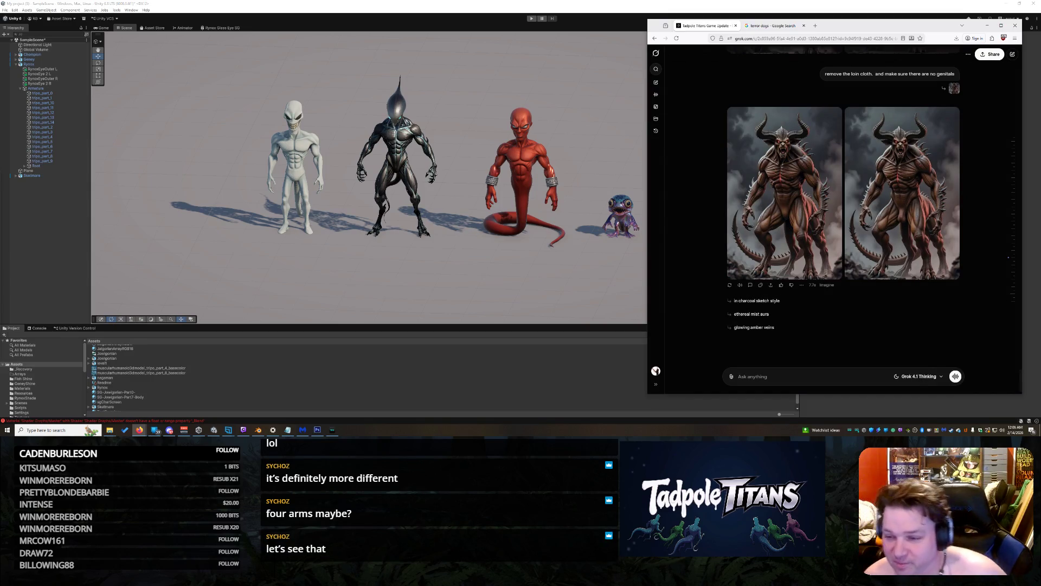
{"action": "left_click", "coordinate": [937, 204]}
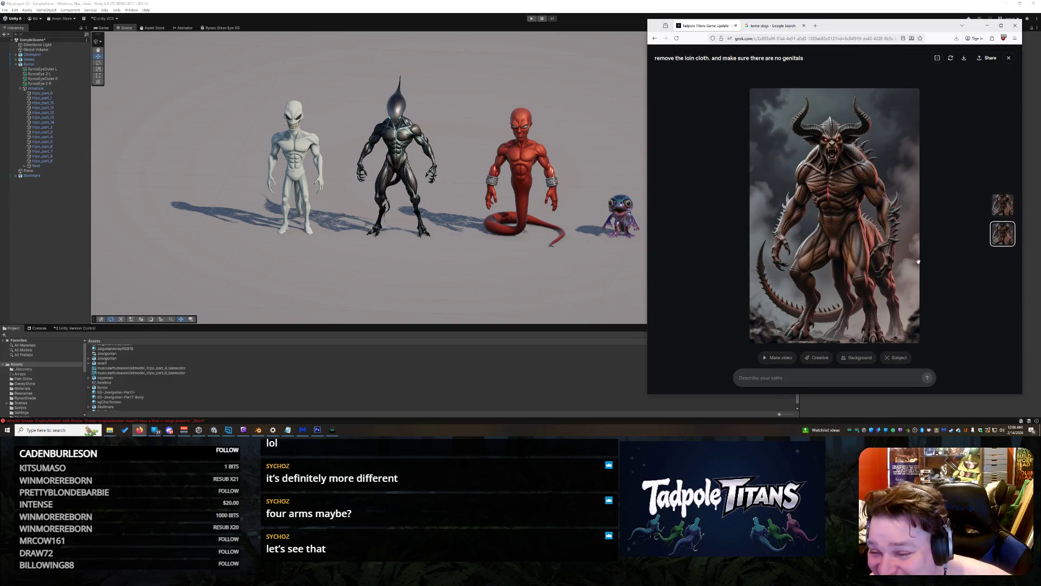
Copy the other edited demon image and paste it into the chat box
{"action": "left_click", "coordinate": [999, 210]}
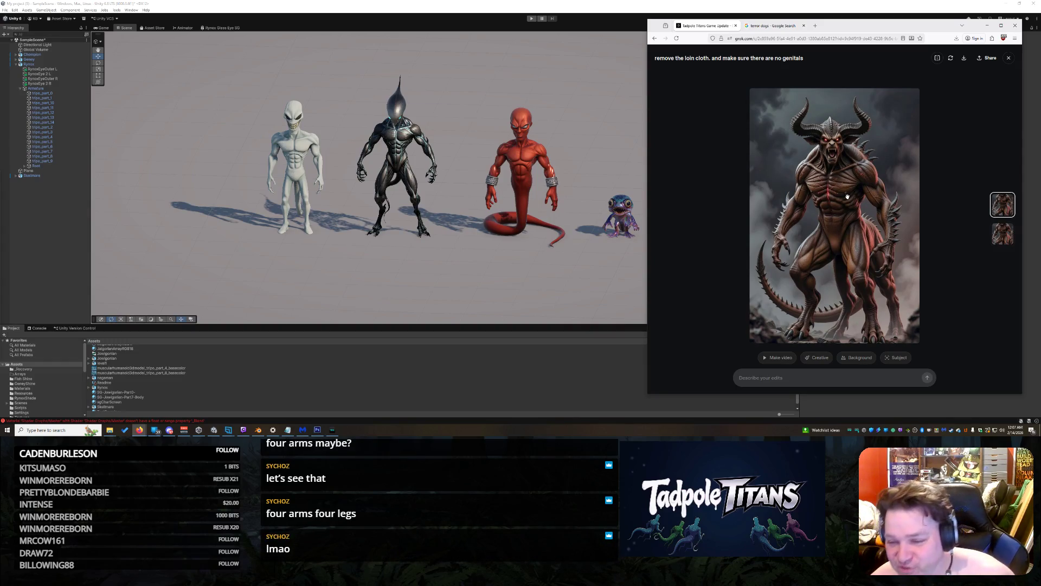
{"action": "right_click", "coordinate": [844, 144]}
{"action": "left_click", "coordinate": [882, 173]}
{"action": "left_click", "coordinate": [1009, 58]}
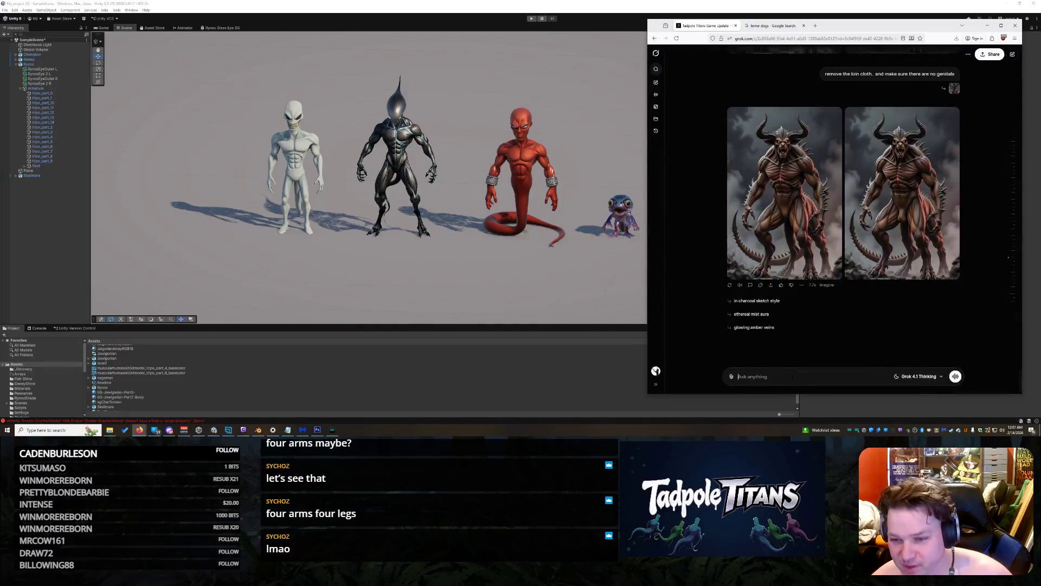
{"action": "key", "text": "ctrl+v"}
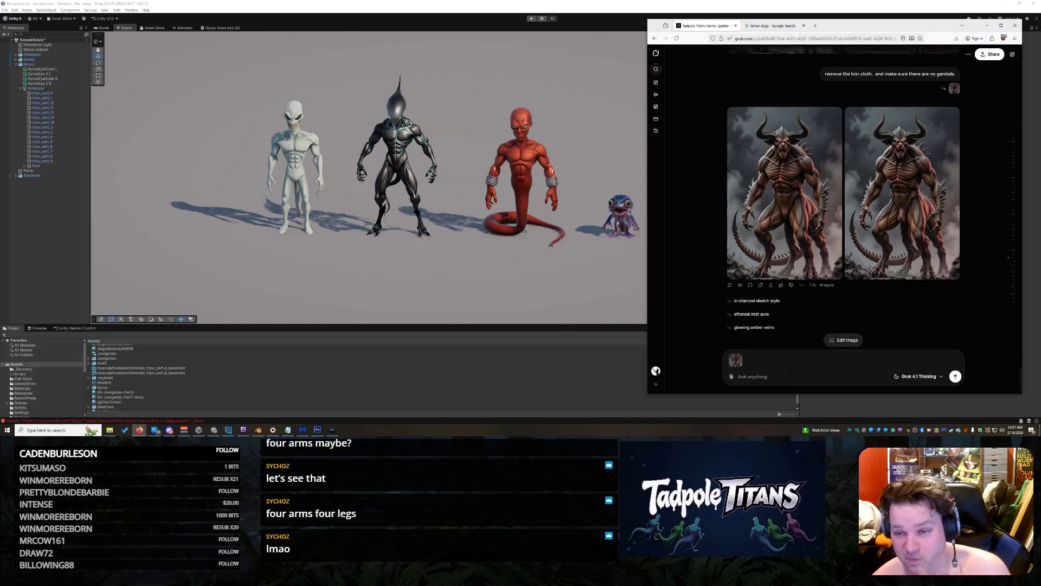
Ask Grok to remove the background, prep him for 3D render, and turn him roughly 75 degrees
{"action": "type", "text": "This "}
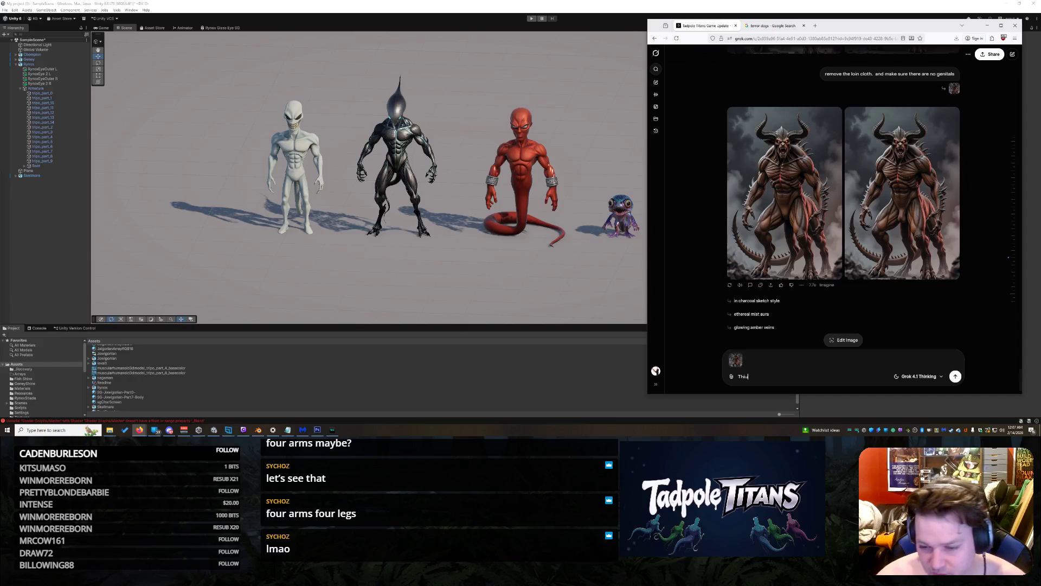
{"action": "type", "text": "guy looks really good.  Remove the background and get him ready for a 3d"}
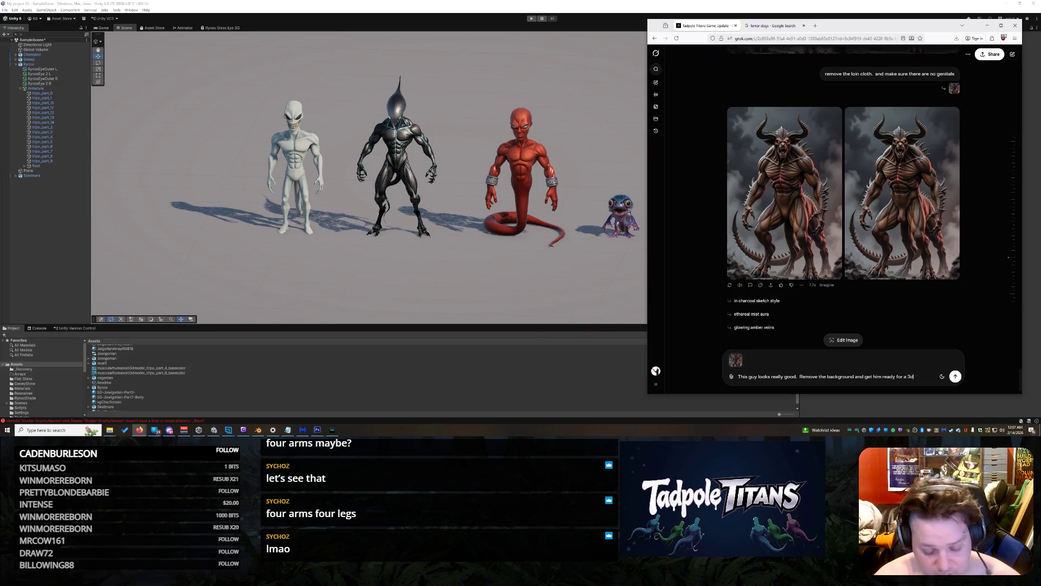
{"action": "type", "text": " render.  Turn "}
{"action": "type", "text": "him"}
{"action": "type", "text": " at roughly 7"}
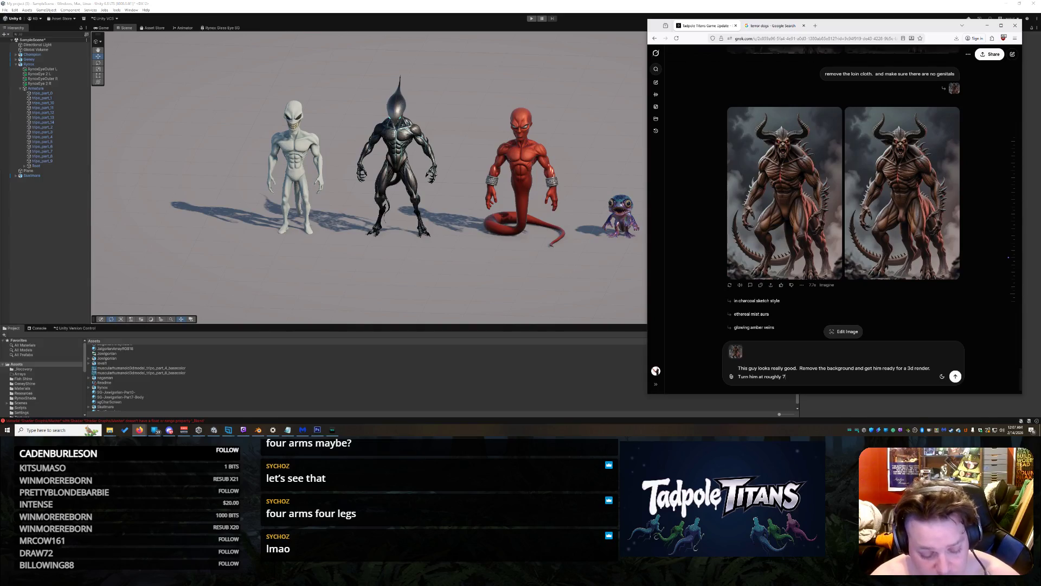
{"action": "type", "text": "5 degrees."}
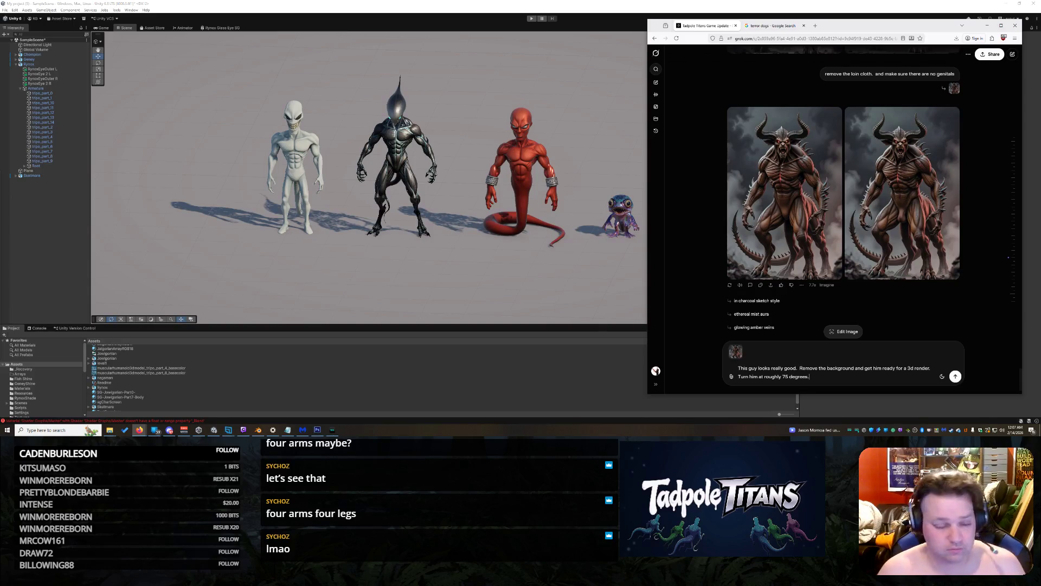
{"action": "key", "text": "Return"}
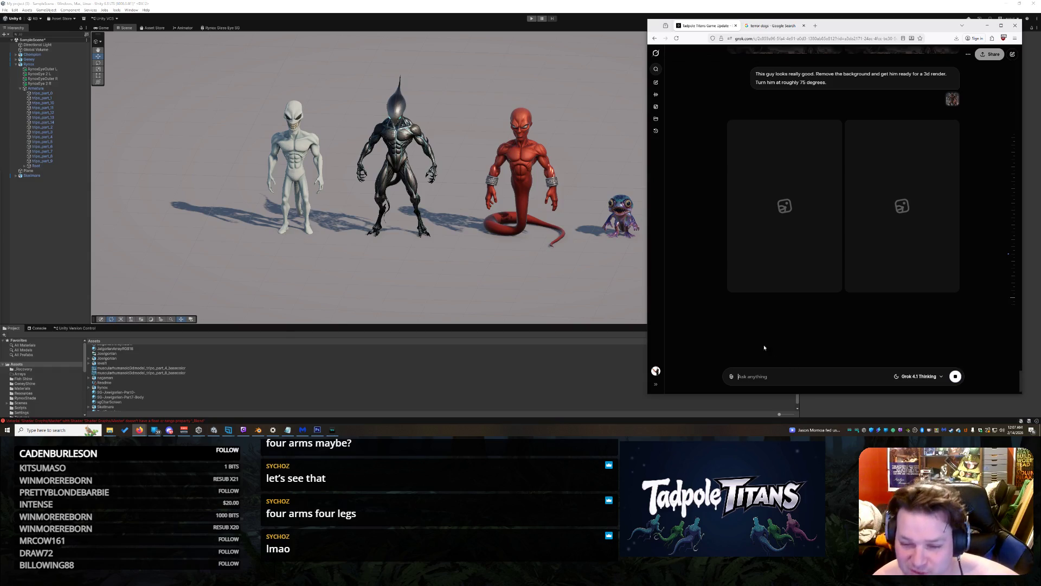
Widen the Grok window, view the second render full size, and draft an angled, straight-tail request
{"action": "left_click_drag", "start_coordinate": [647, 289], "coordinate": [573, 290]}
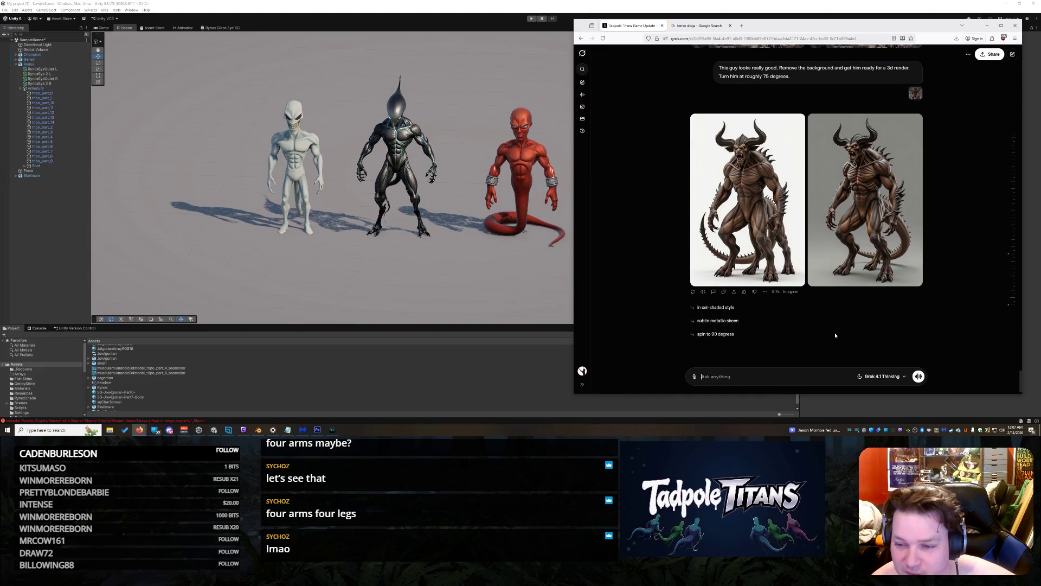
{"action": "mouse_move", "coordinate": [864, 258]}
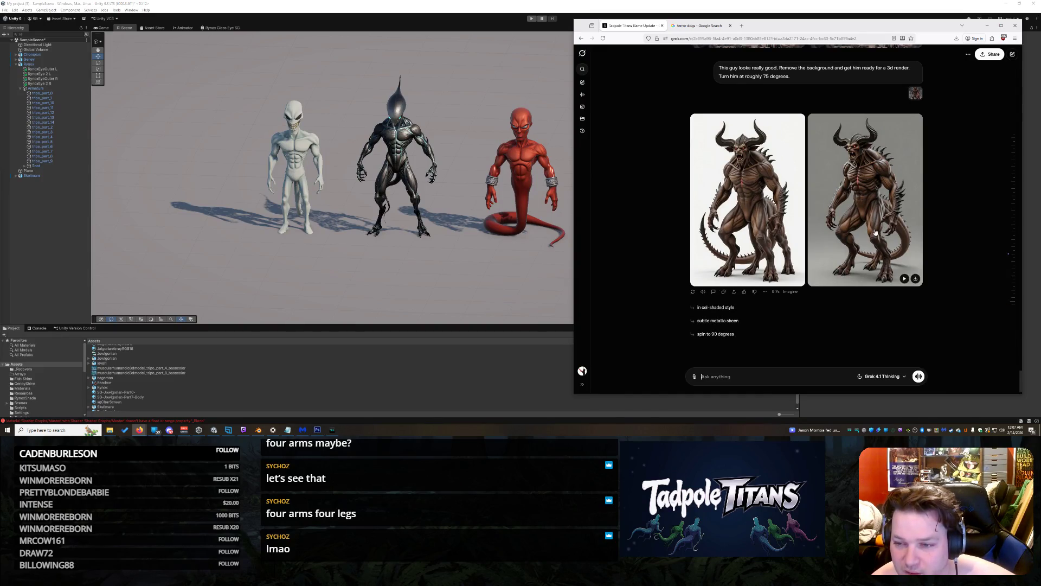
{"action": "left_click", "coordinate": [896, 194]}
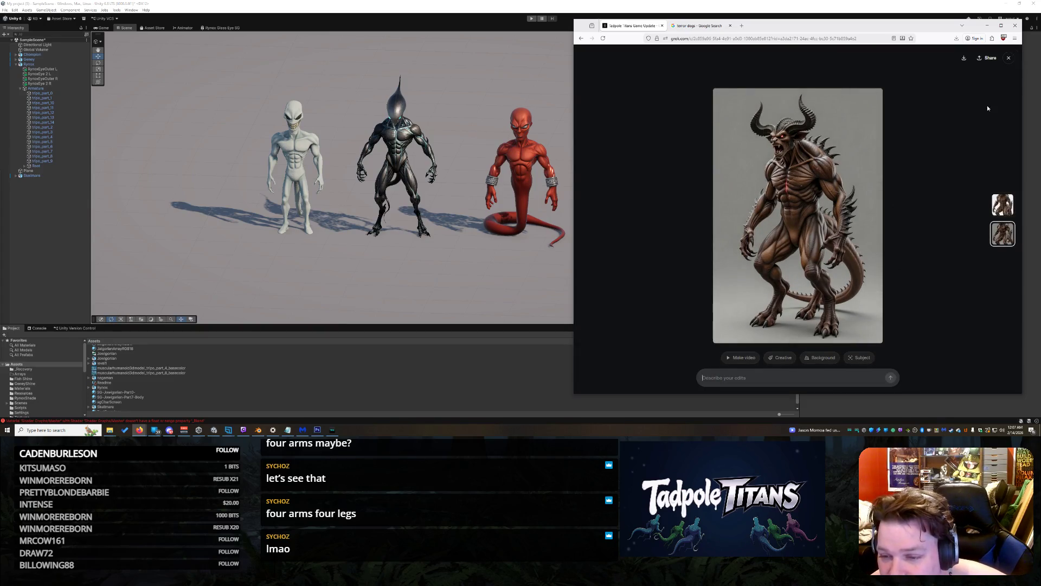
{"action": "left_click", "coordinate": [1008, 58]}
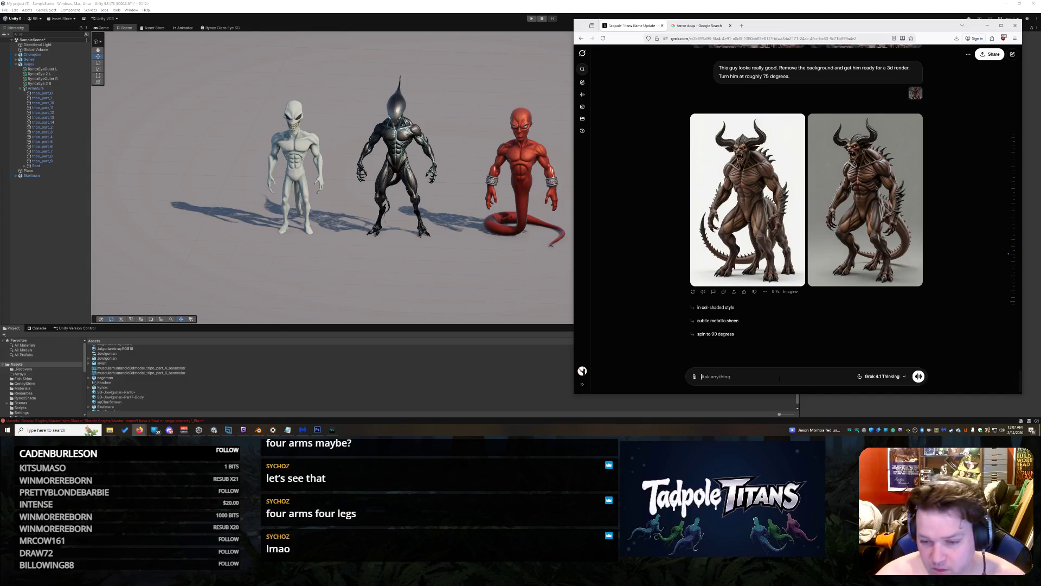
{"action": "type", "text": "He needs to be seen at an angle and his tail needs to be straight so we can "}
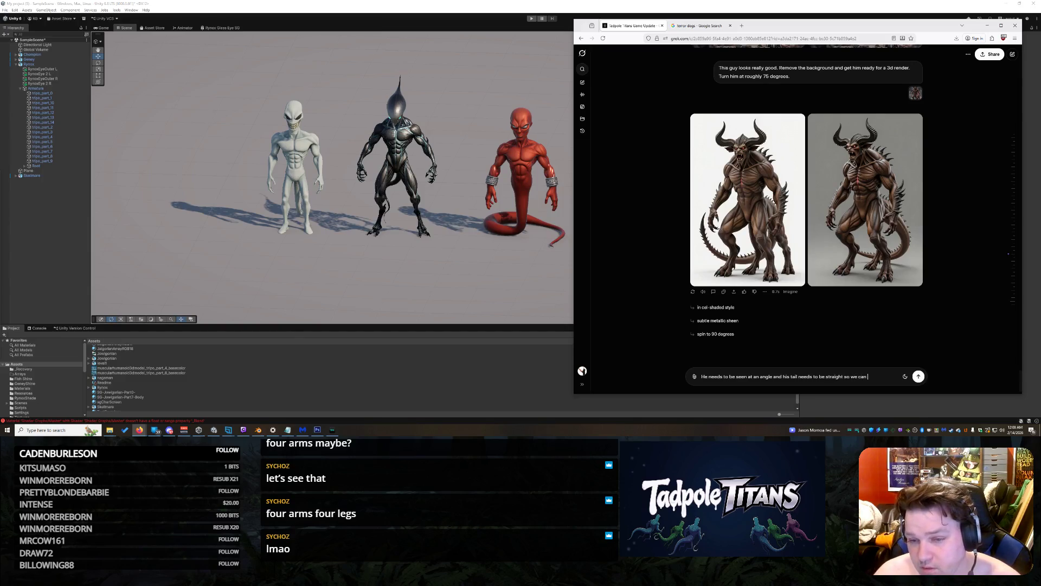
{"action": "type", "text": "3d"}
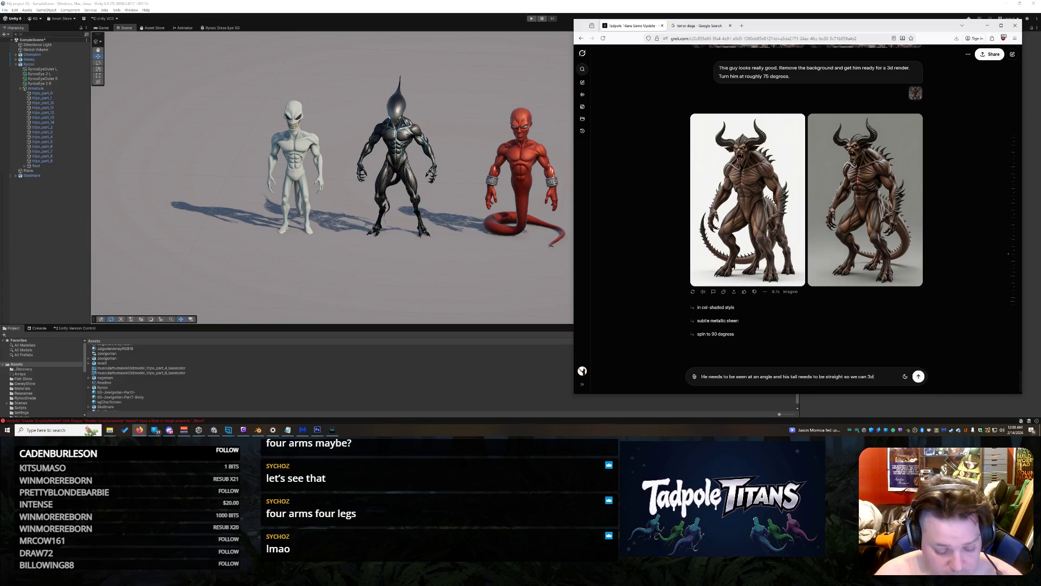
{"action": "type", "text": " render this character."}
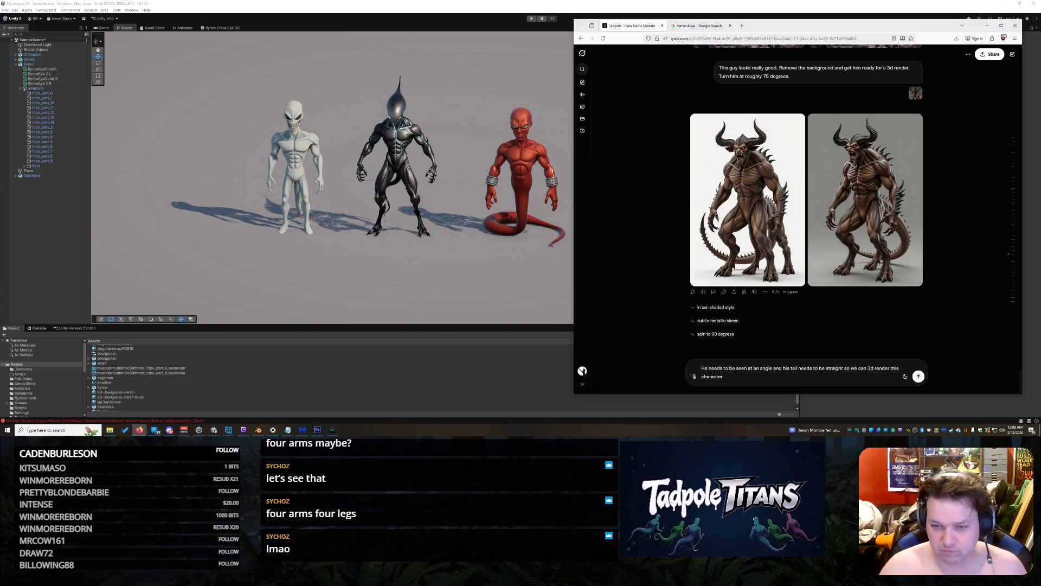
Send the request to show the demon at an angle with a straight tail for 3D rendering
{"action": "key", "text": "Return"}
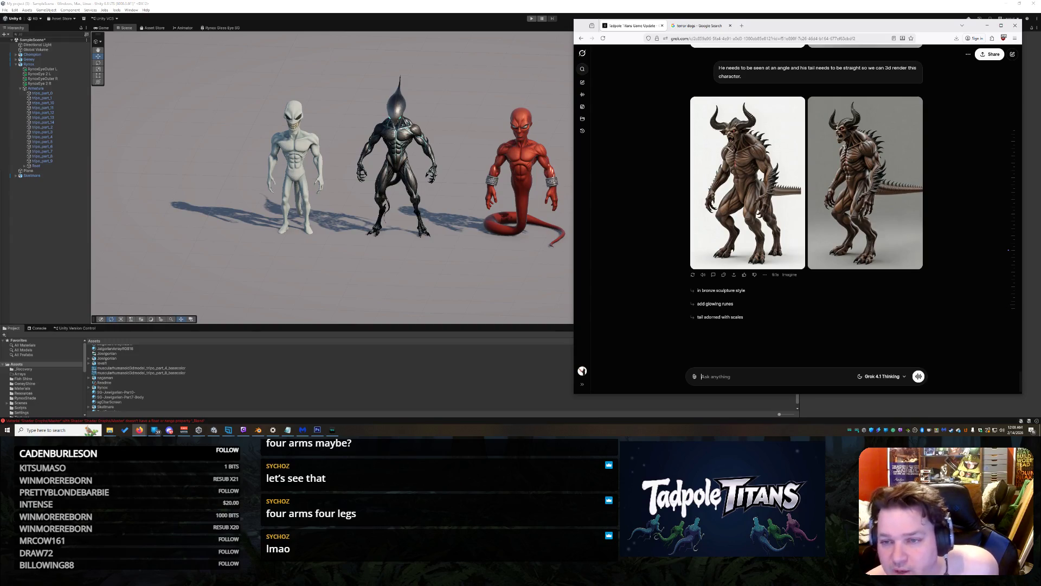
Find the earlier stormy-background demon image and check it full size
{"action": "scroll", "coordinate": [851, 183], "scroll_direction": "up", "scroll_amount": 5}
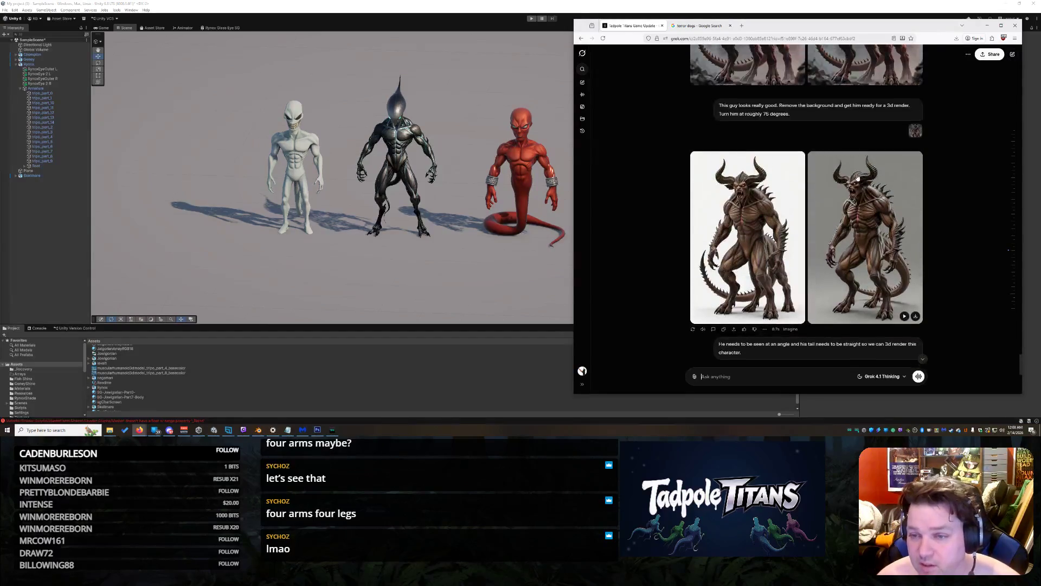
{"action": "left_click", "coordinate": [764, 195]}
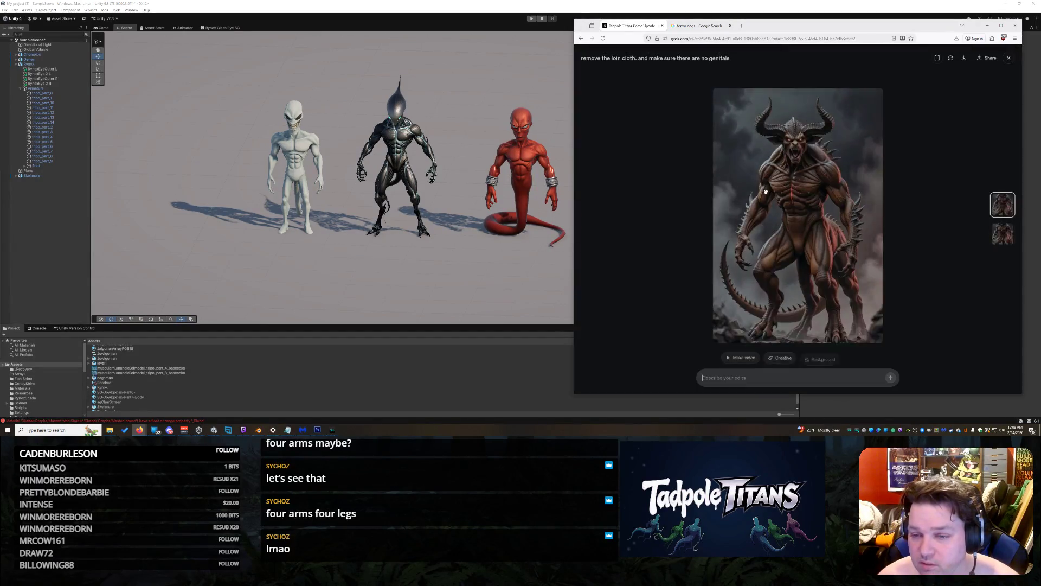
{"action": "left_click", "coordinate": [1008, 58]}
{"action": "scroll", "coordinate": [734, 198], "scroll_direction": "down", "scroll_amount": 2}
Open that demon image for editing and enter the prompt 'Remove background'
{"action": "left_click", "coordinate": [582, 106]}
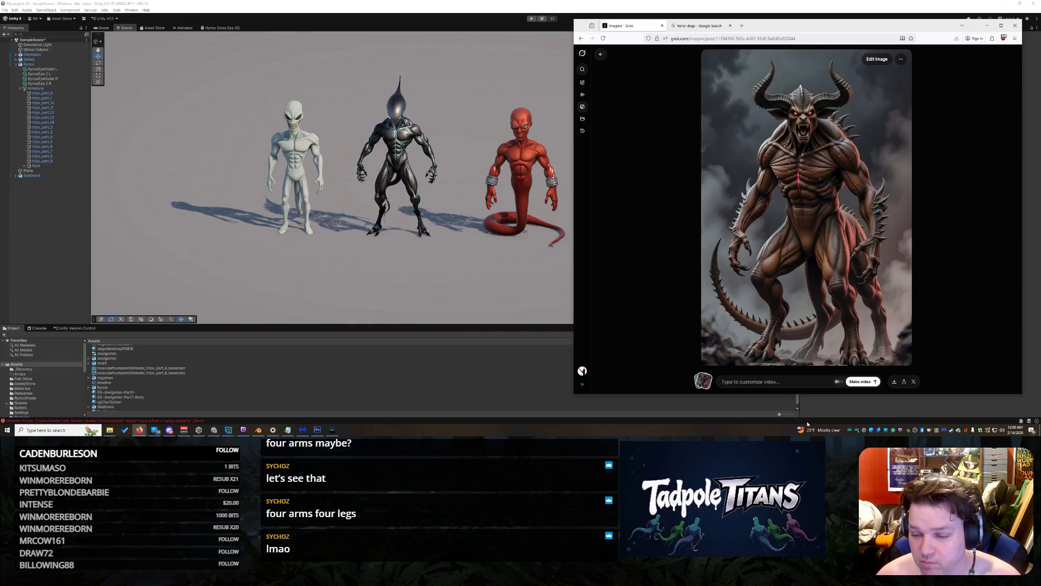
{"action": "left_click", "coordinate": [881, 61]}
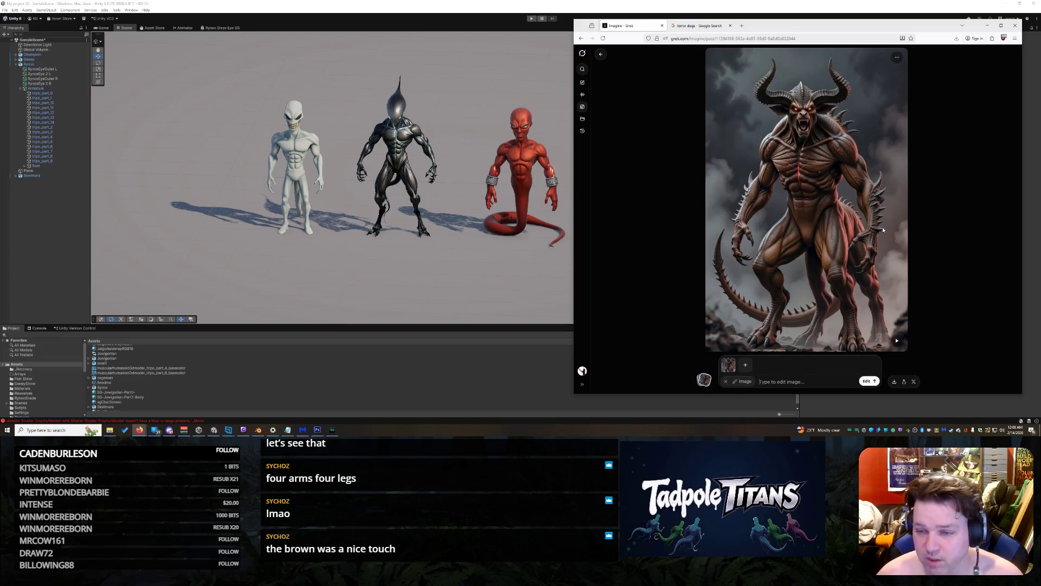
{"action": "type", "text": "Remove"}
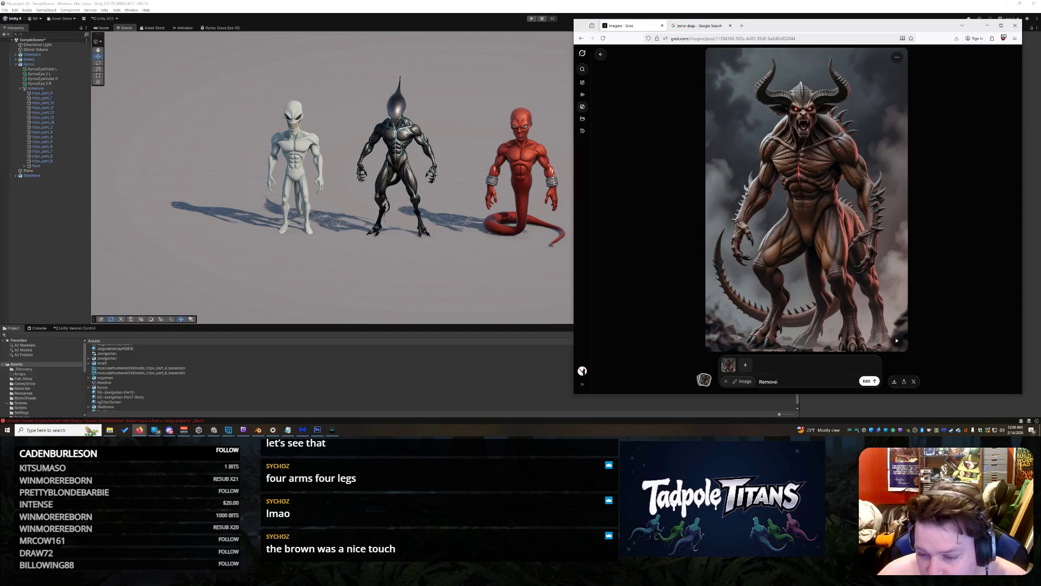
{"action": "type", "text": " bavck"}
{"action": "key", "text": "BackSpace"}
{"action": "key", "text": "BackSpace"}
{"action": "key", "text": "BackSpace"}
{"action": "type", "text": "ckground"}
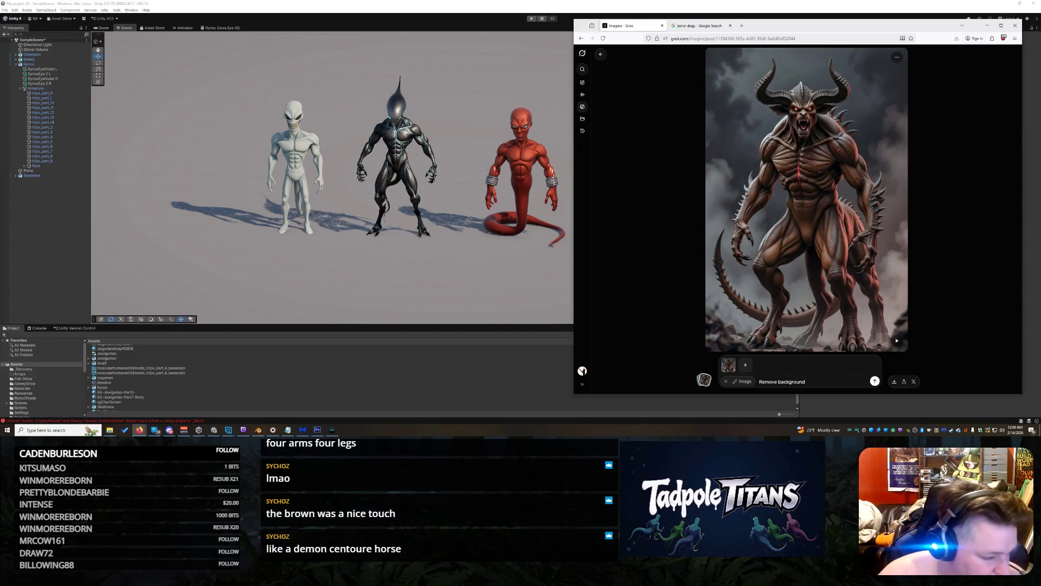
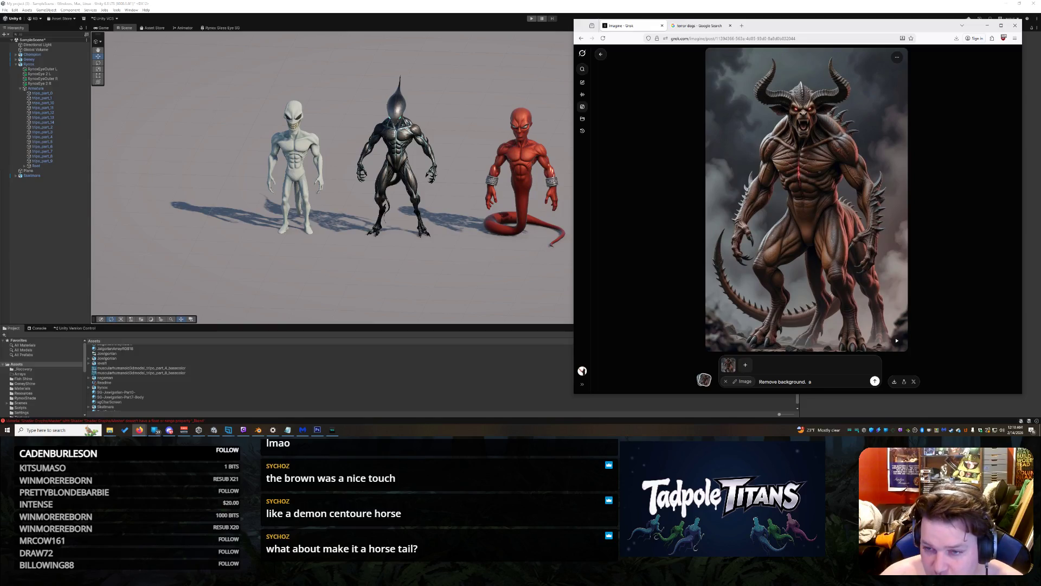
Submit a prompt for a Tadpole Titans 3D-model demon at a slight angle, tail flat, background removed
{"action": "type", "text": "We need this t"}
{"action": "type", "text": "o be a 3"}
{"action": "type", "text": "d model for tad"}
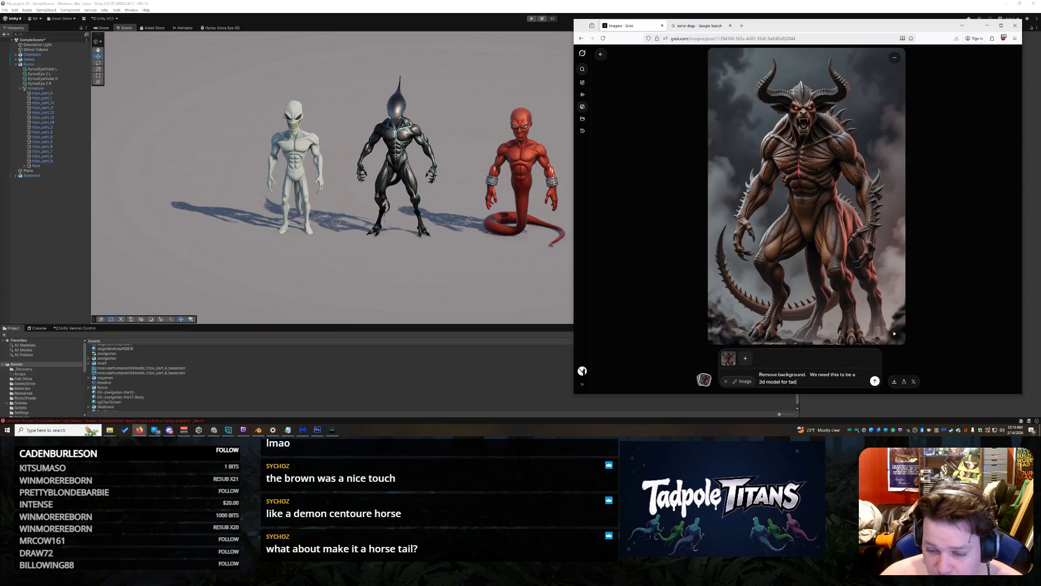
{"action": "type", "text": "pole titans.  S"}
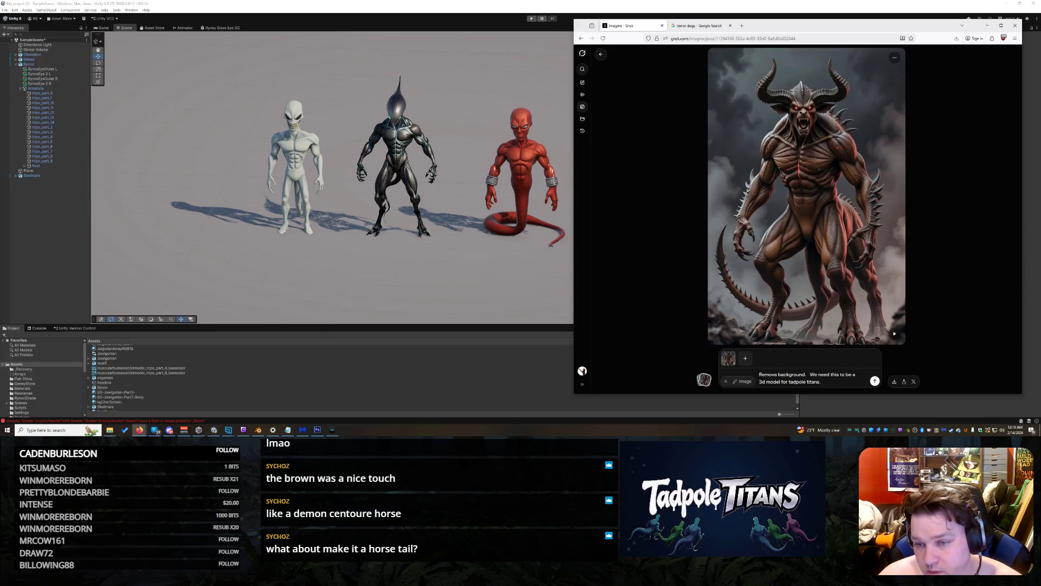
{"action": "type", "text": "how the creature at a sligh"}
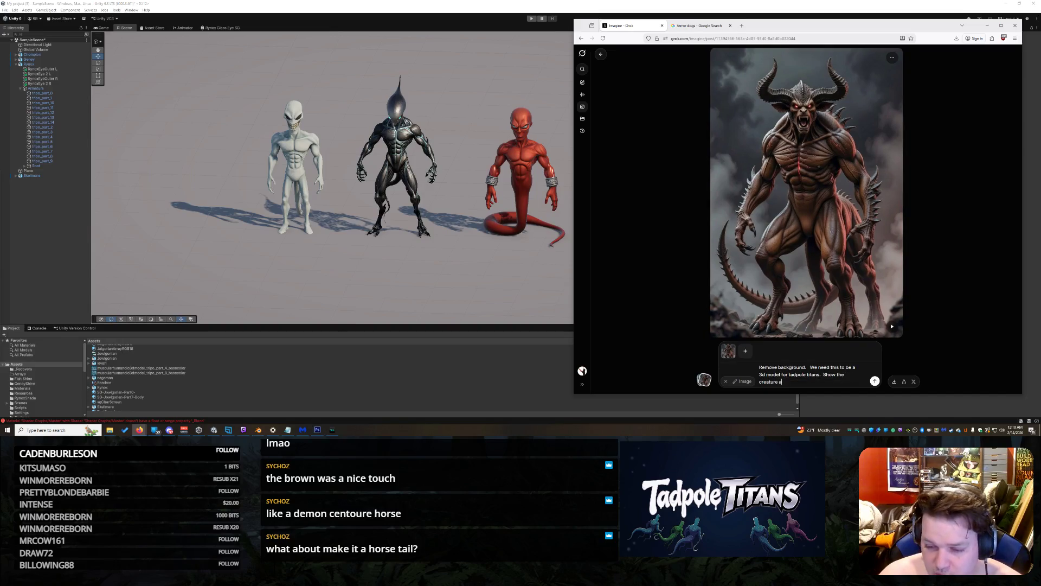
{"action": "type", "text": "le t"}
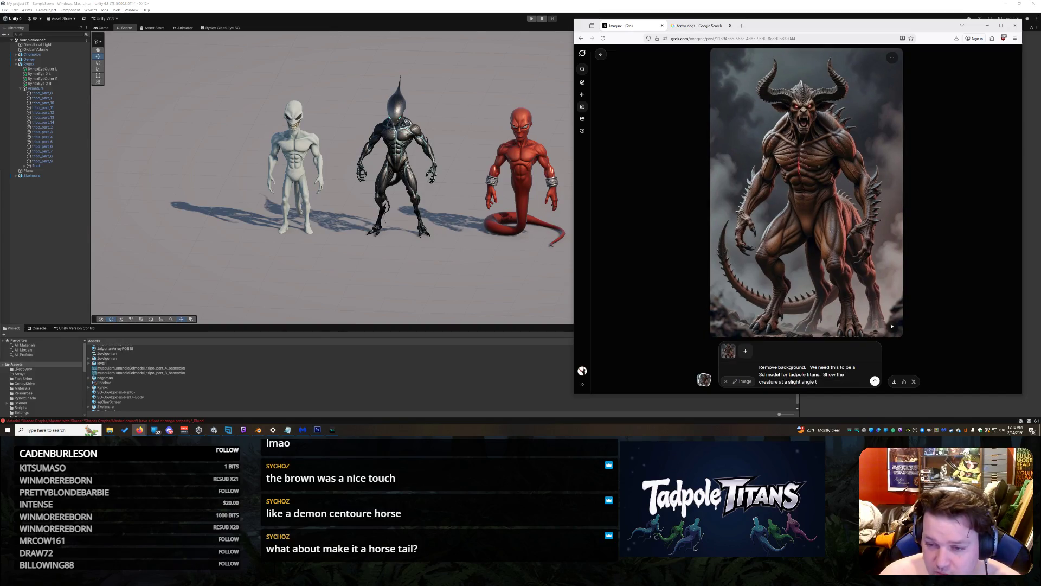
{"action": "type", "text": "o get"}
{"action": "type", "text": " all of his render points"}
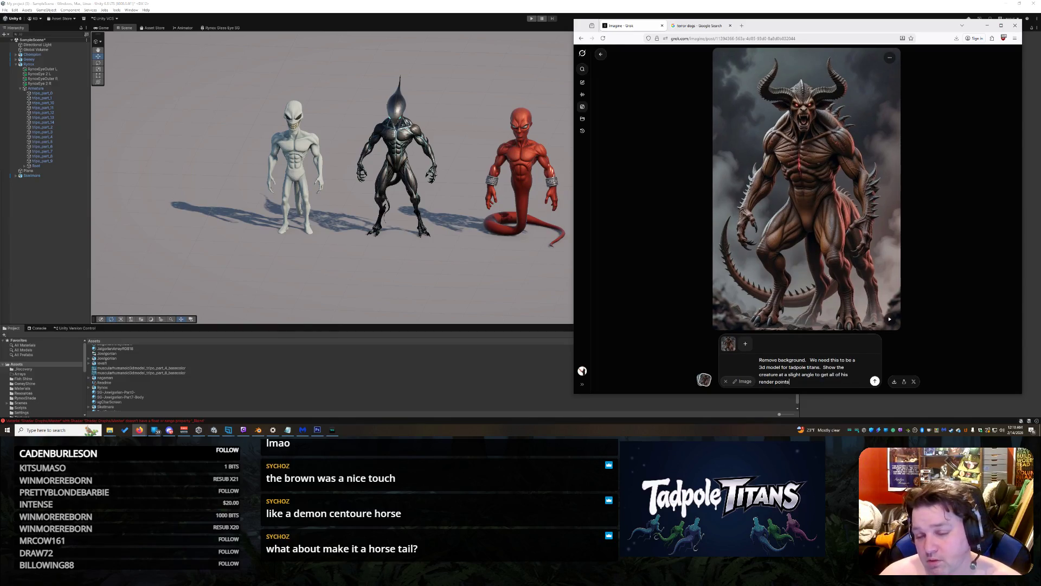
{"action": "type", "text": " and make sure the tail is v"}
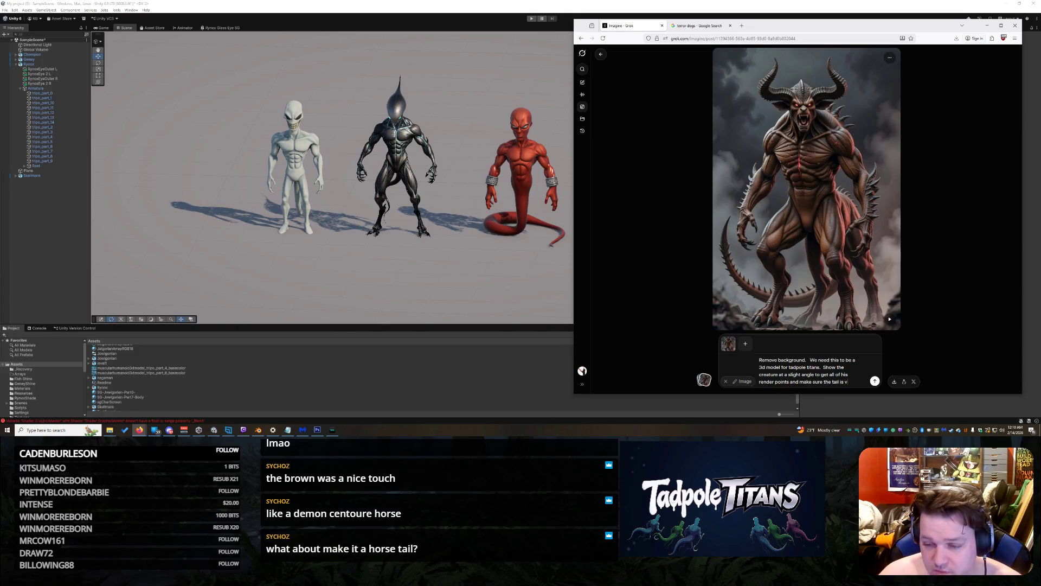
{"action": "type", "text": " and f"}
{"action": "type", "text": " on the"}
{"action": "type", "text": "nd"}
{"action": "key", "text": "Return"}
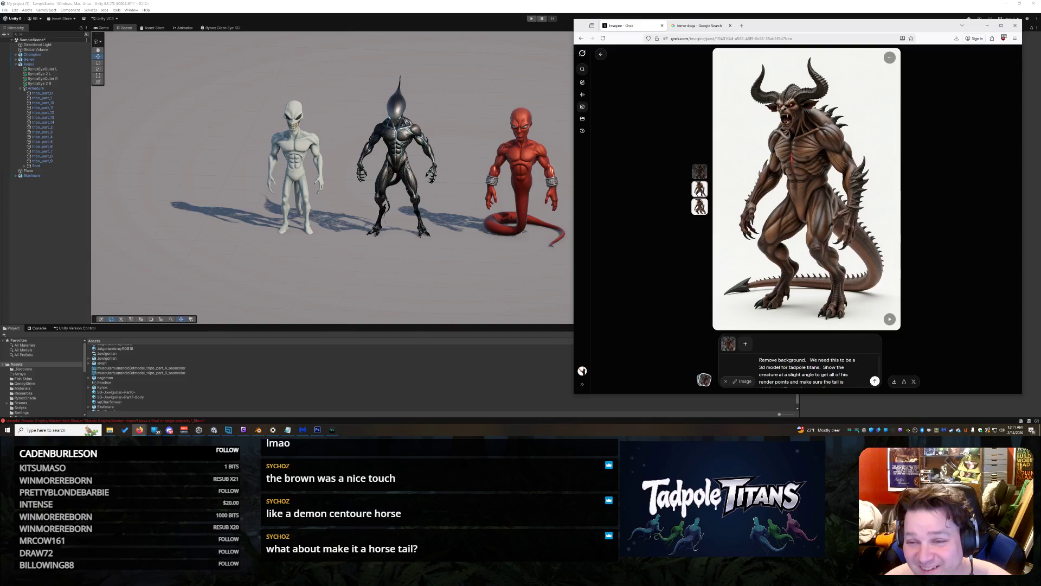
Preview the new demon variants and copy the arrow-tailed image
{"action": "left_click", "coordinate": [700, 190]}
{"action": "left_click", "coordinate": [699, 207]}
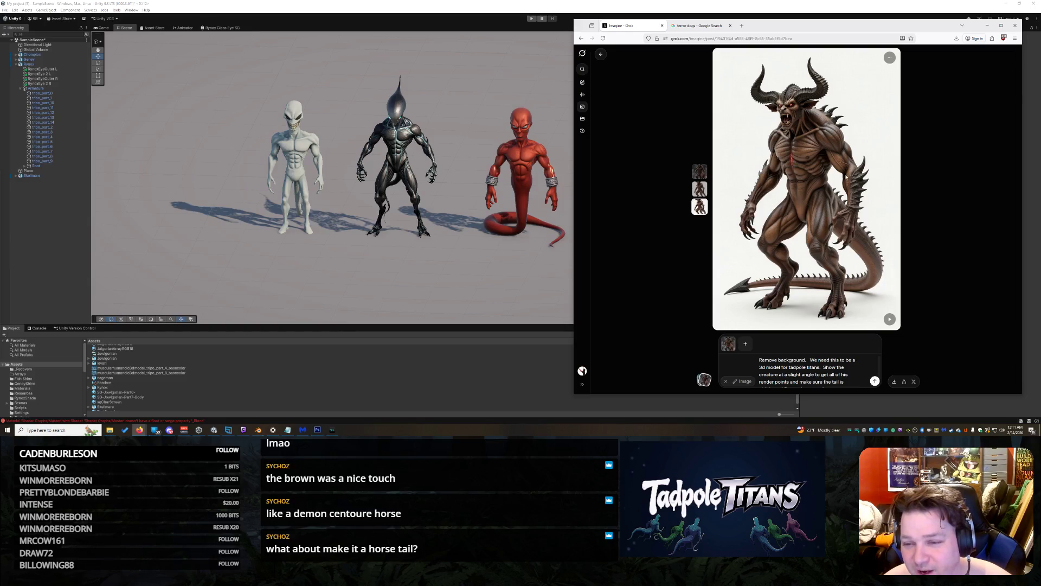
{"action": "right_click", "coordinate": [844, 133]}
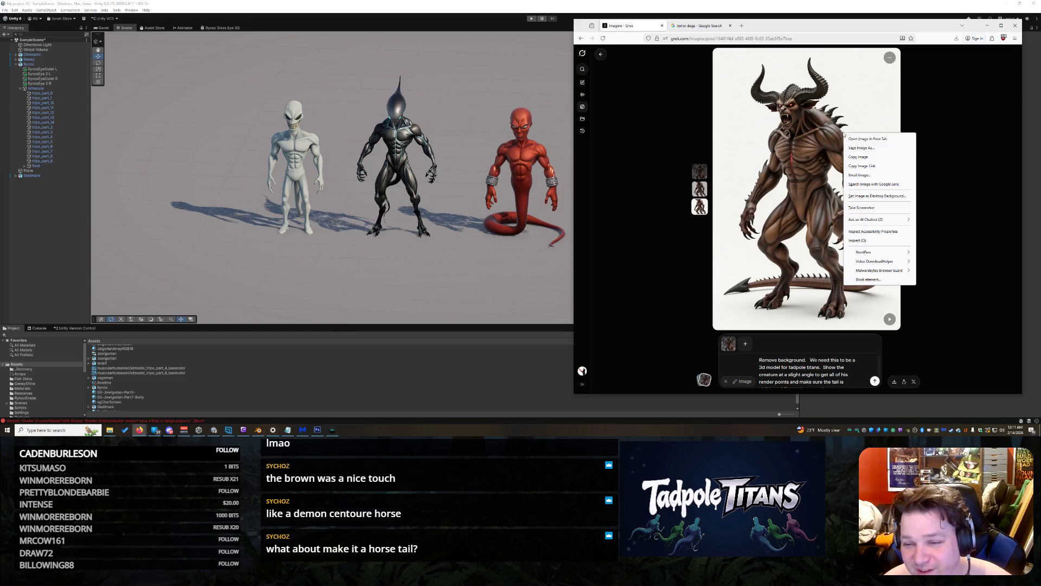
{"action": "left_click", "coordinate": [869, 158]}
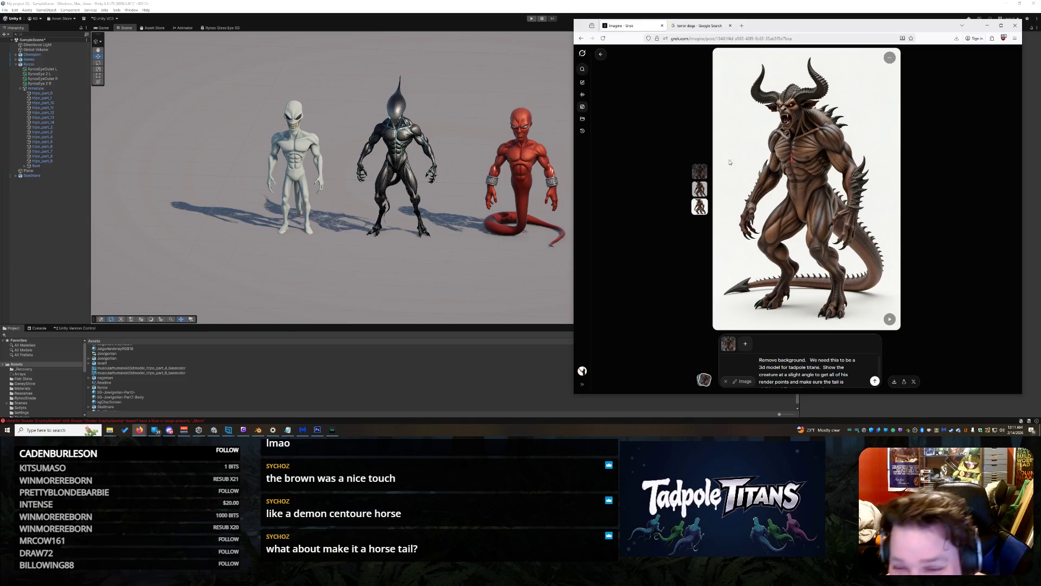
Compare the plain-tailed second variant with the arrow-tailed third, settling on the third
{"action": "left_click", "coordinate": [698, 197]}
{"action": "left_click", "coordinate": [699, 212]}
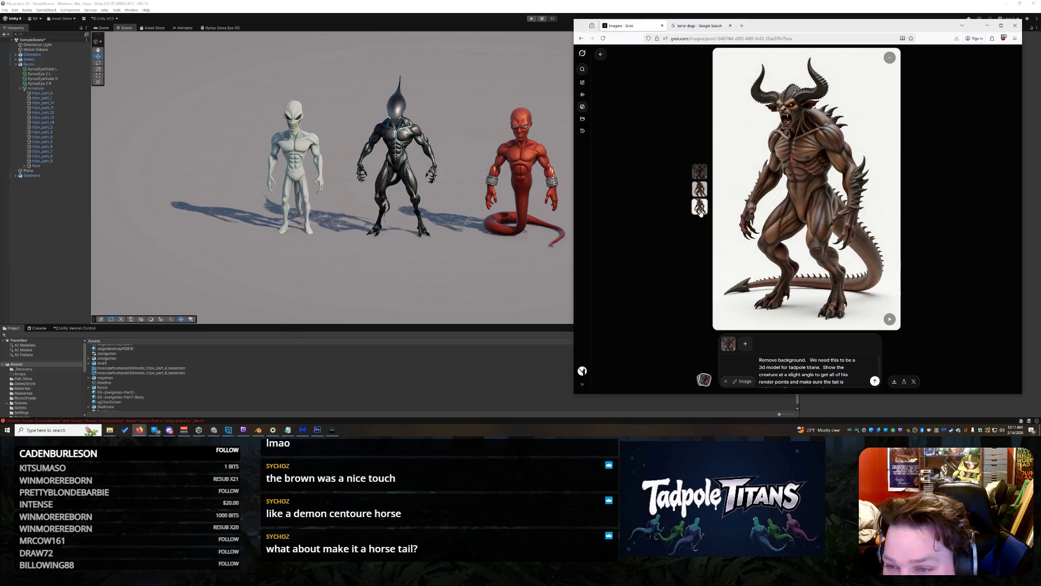
{"action": "left_click", "coordinate": [700, 190]}
{"action": "left_click", "coordinate": [700, 206]}
{"action": "left_click", "coordinate": [700, 190]}
{"action": "left_click", "coordinate": [699, 206]}
{"action": "left_click", "coordinate": [700, 188]}
{"action": "left_click", "coordinate": [700, 206]}
{"action": "left_click", "coordinate": [700, 188]}
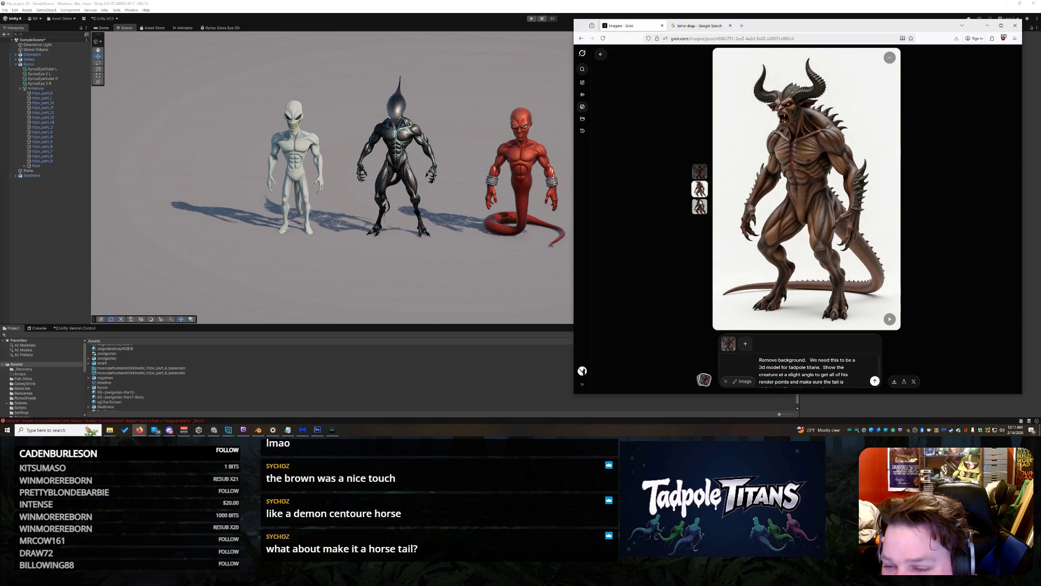
{"action": "left_click", "coordinate": [699, 206]}
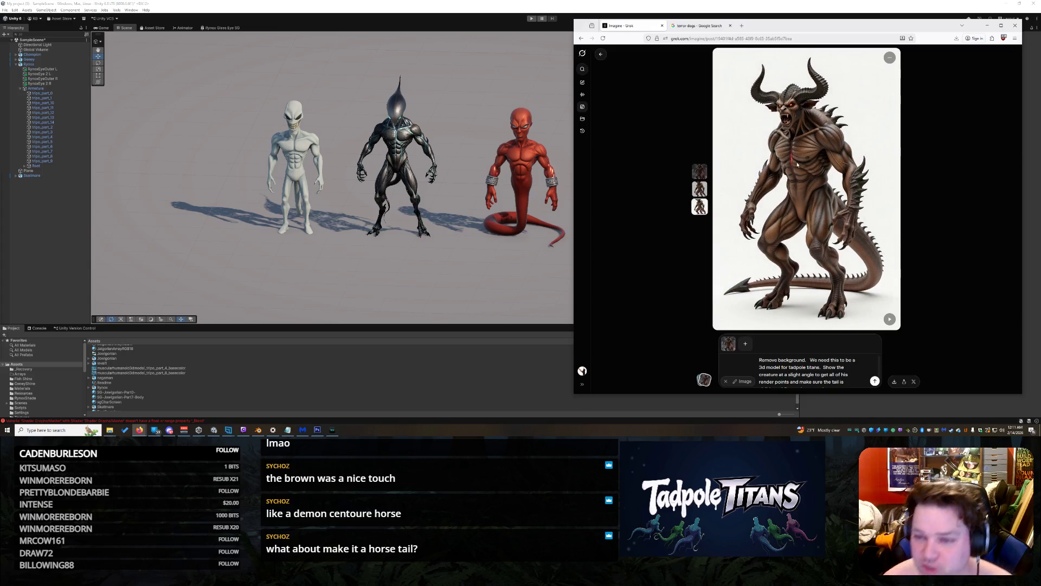
Save the arrow-tailed demon image as a JPEG in Downloads under a new descriptive name
{"action": "right_click", "coordinate": [808, 130]}
{"action": "left_click", "coordinate": [830, 154]}
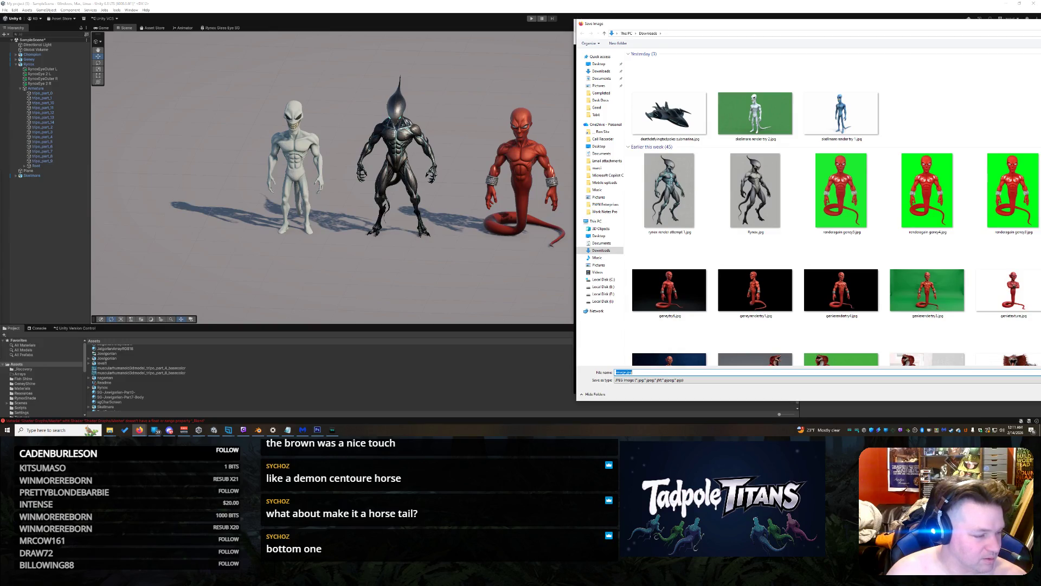
{"action": "left_click", "coordinate": [243, 429]}
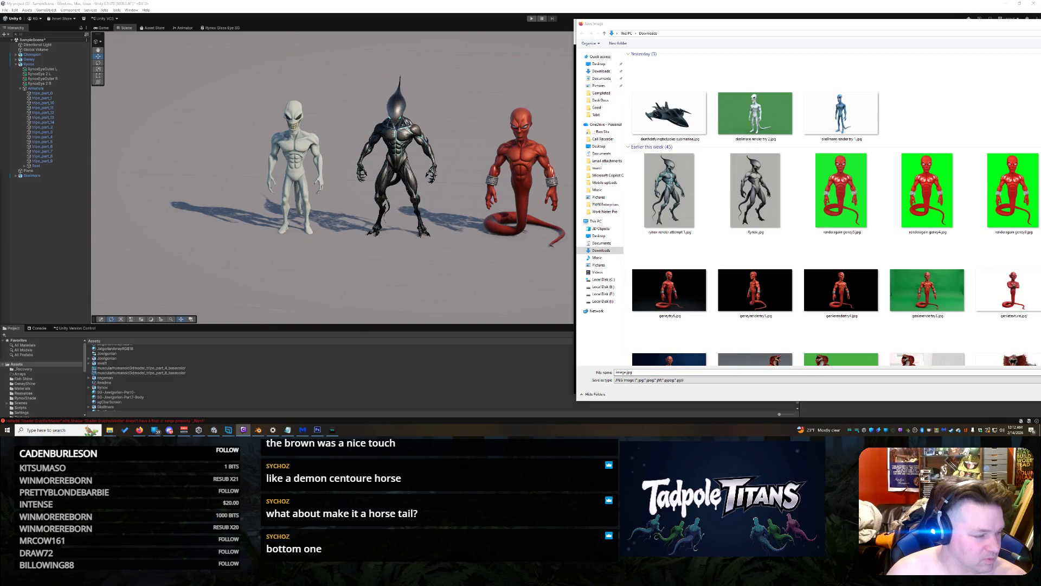
{"action": "left_click", "coordinate": [684, 372]}
{"action": "key", "text": "ctrl+v"}
{"action": "key", "text": "ctrl+a"}
{"action": "type", "text": "Seboulla"}
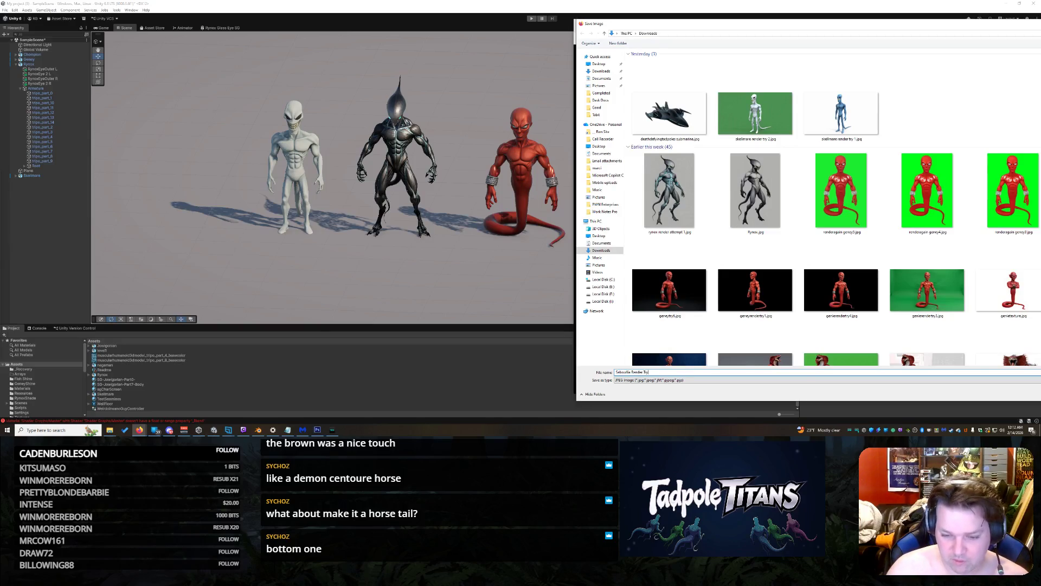
{"action": "key", "text": "Return"}
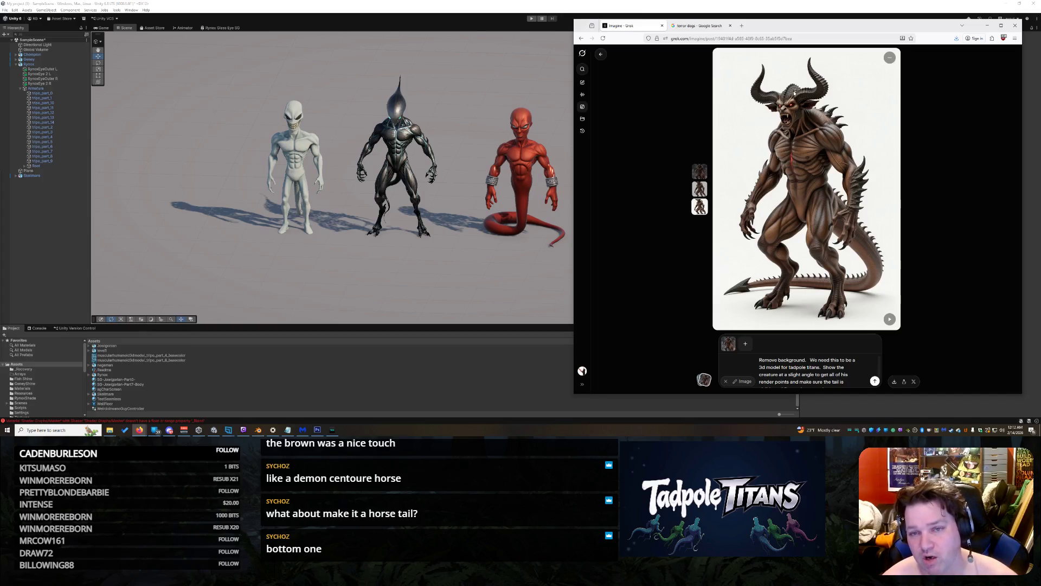
Bring the Tripo workspace showing the white spaceship model in front of Unity
{"action": "left_click", "coordinate": [139, 430]}
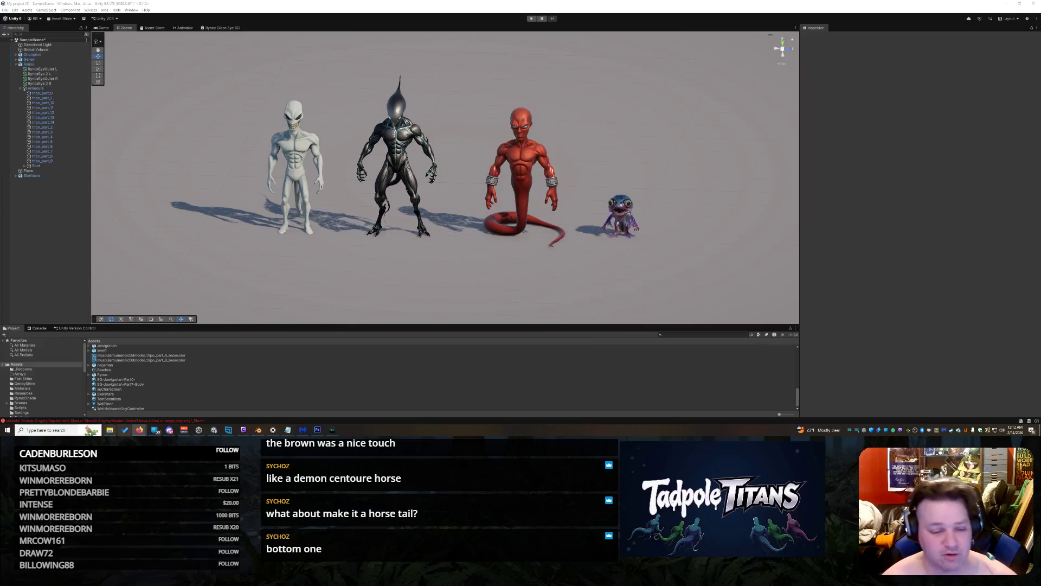
{"action": "mouse_move", "coordinate": [139, 430]}
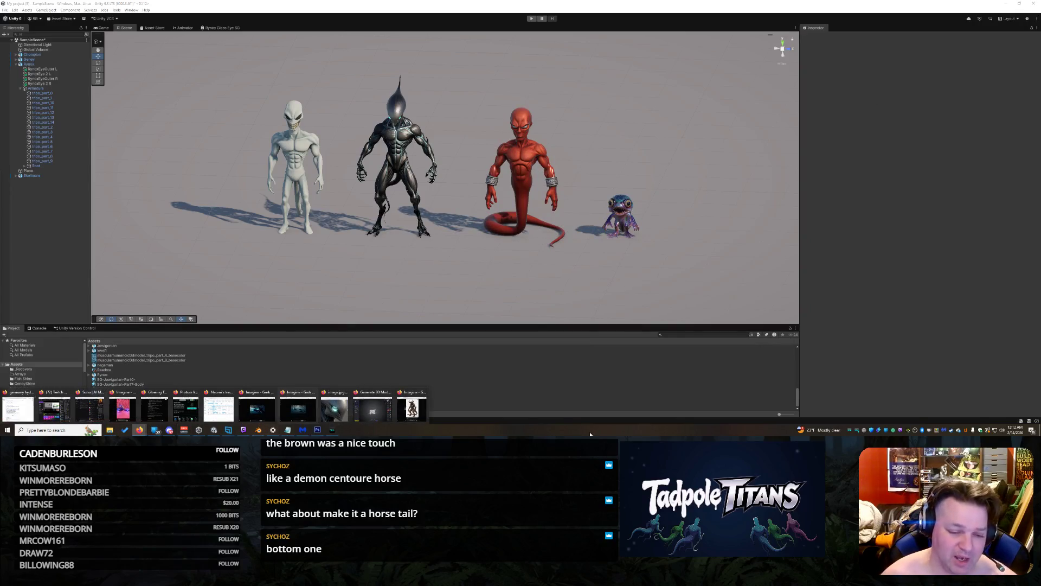
{"action": "left_click", "coordinate": [391, 406]}
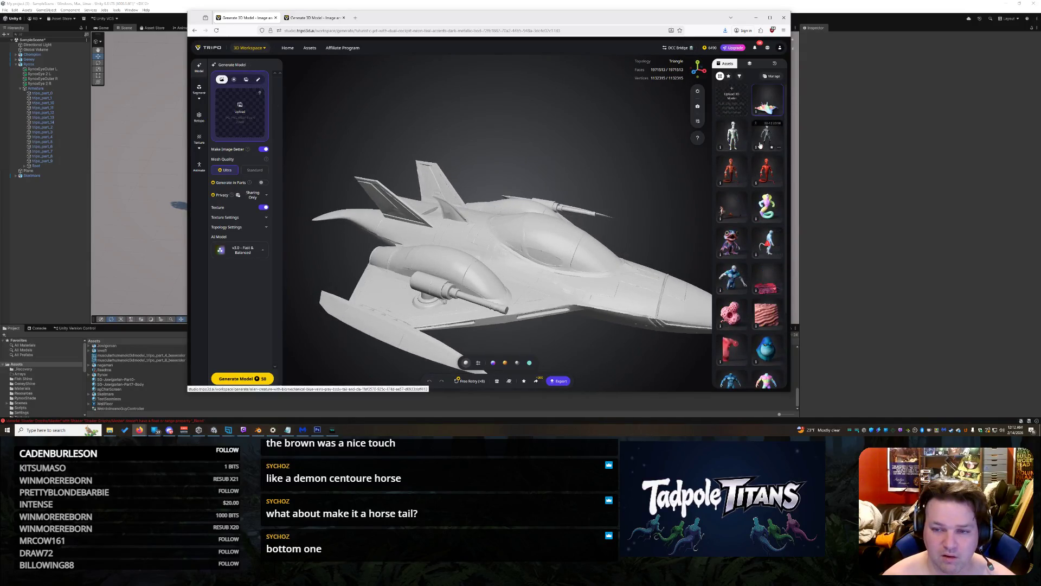
Upload the jet spaceship image in Image to Model, then begin a text prompt about the tail
{"action": "left_click", "coordinate": [258, 80]}
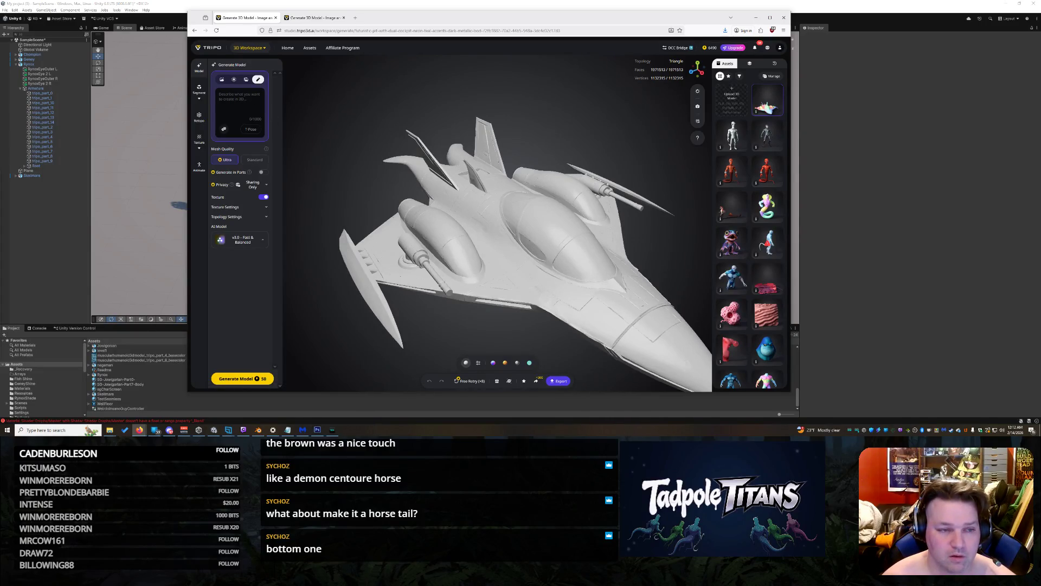
{"action": "left_click", "coordinate": [221, 79]}
{"action": "left_click", "coordinate": [259, 117]}
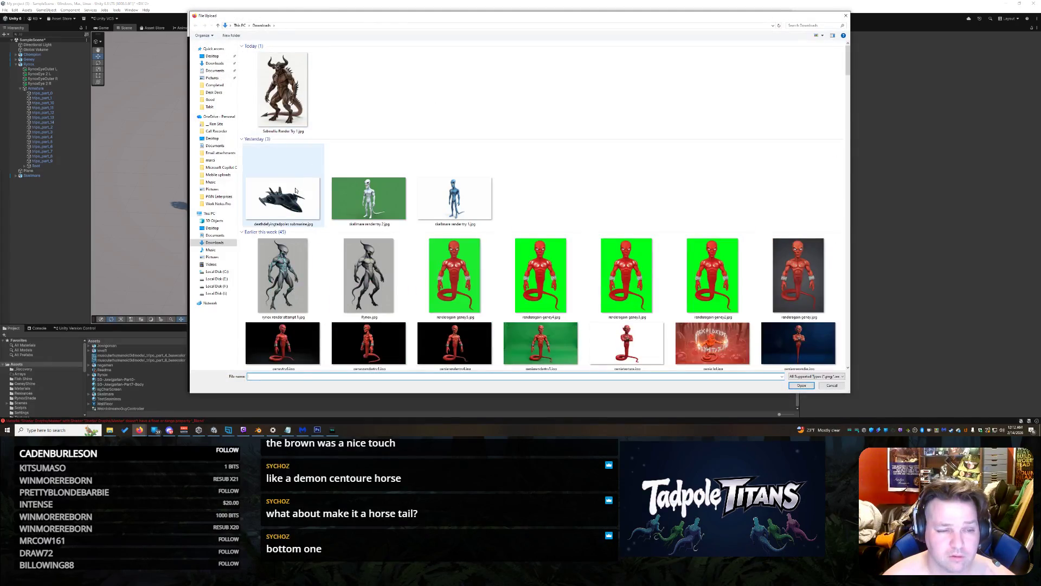
{"action": "double_click", "coordinate": [279, 205]}
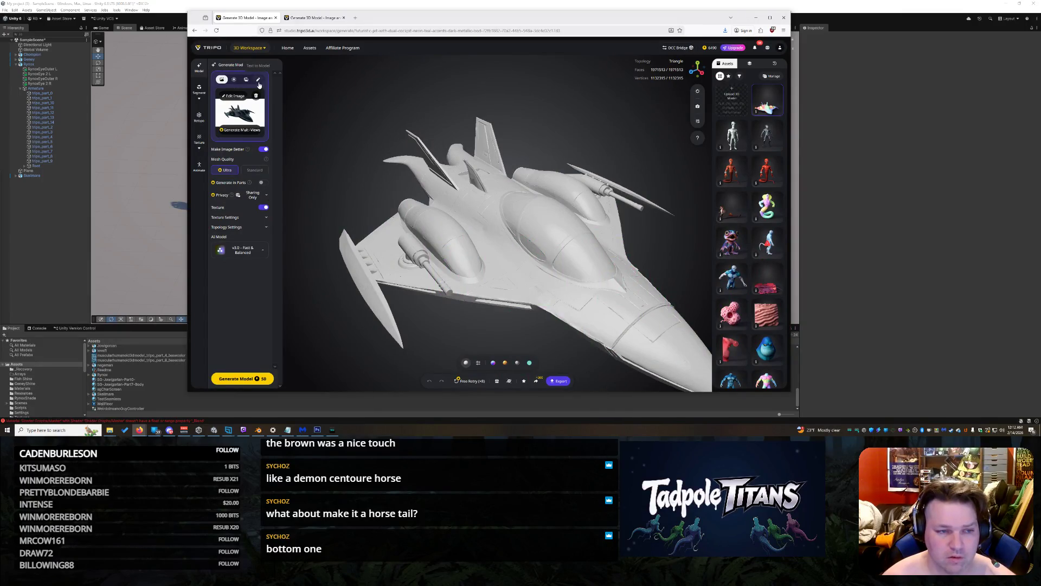
{"action": "left_click", "coordinate": [258, 80]}
{"action": "type", "text": "Make sure the tail"}
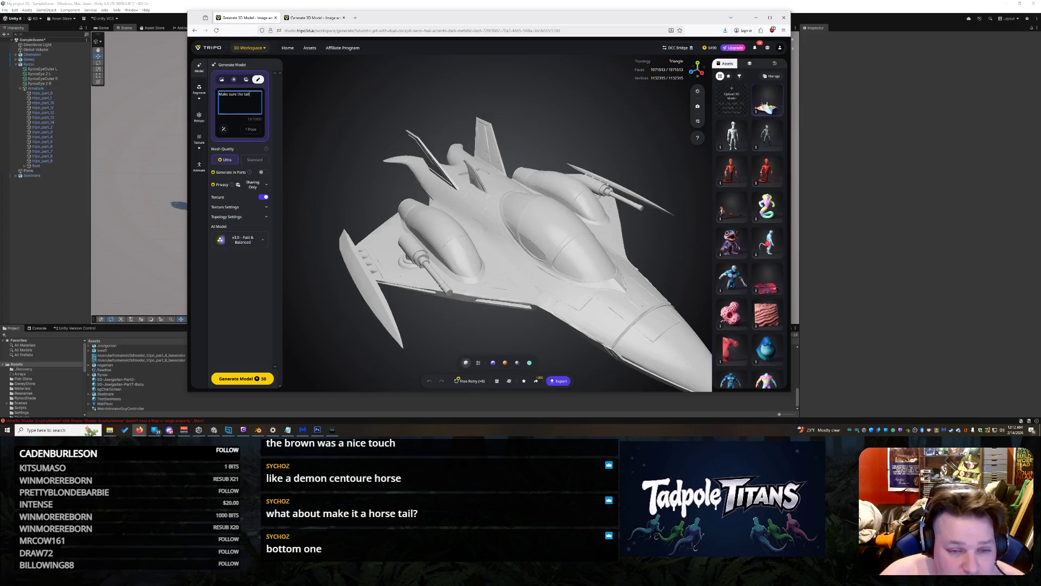
Rewrite the spaceship prompt to keep only two large back fins and symmetrical cannons, then regenerate
{"action": "type", "text": "hat"}
{"action": "key", "text": "BackSpace"}
{"action": "key", "text": "BackSpace"}
{"action": "key", "text": "BackSpace"}
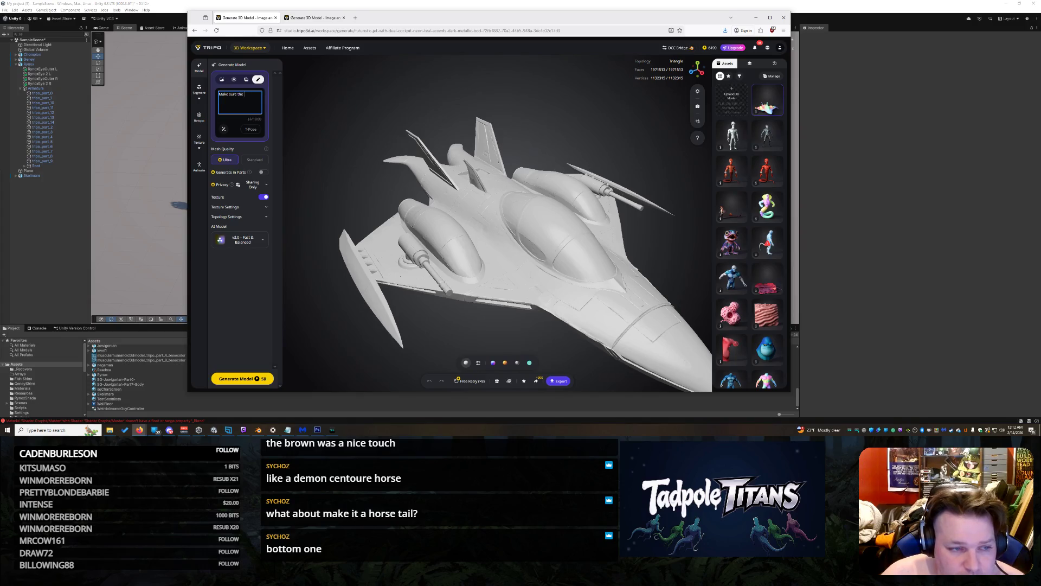
{"action": "type", "text": "Dont re"}
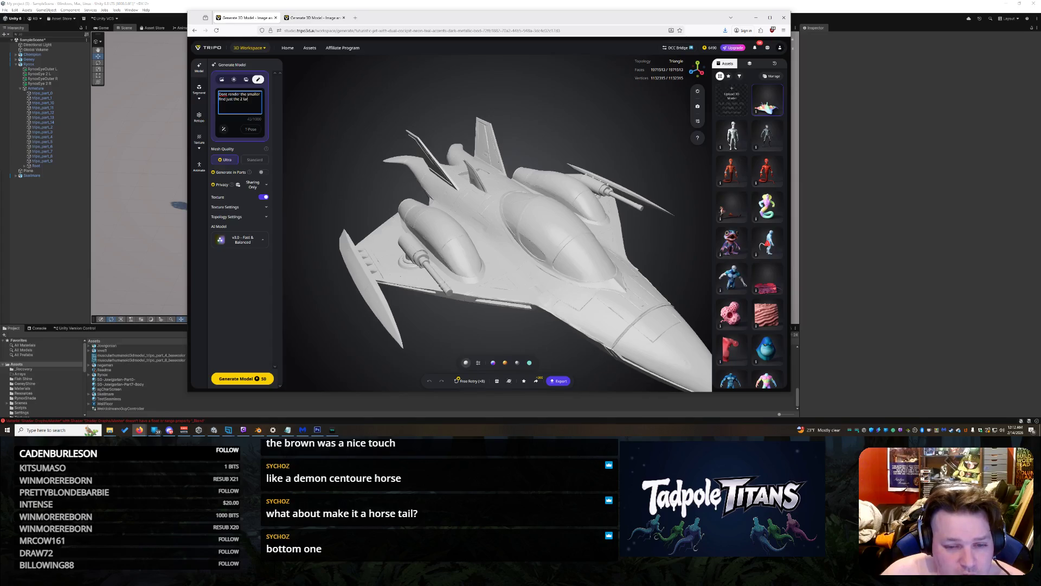
{"action": "type", "text": "ins"}
{"action": "key", "text": "BackSpace"}
{"action": "key", "text": "BackSpace"}
{"action": "key", "text": "BackSpace"}
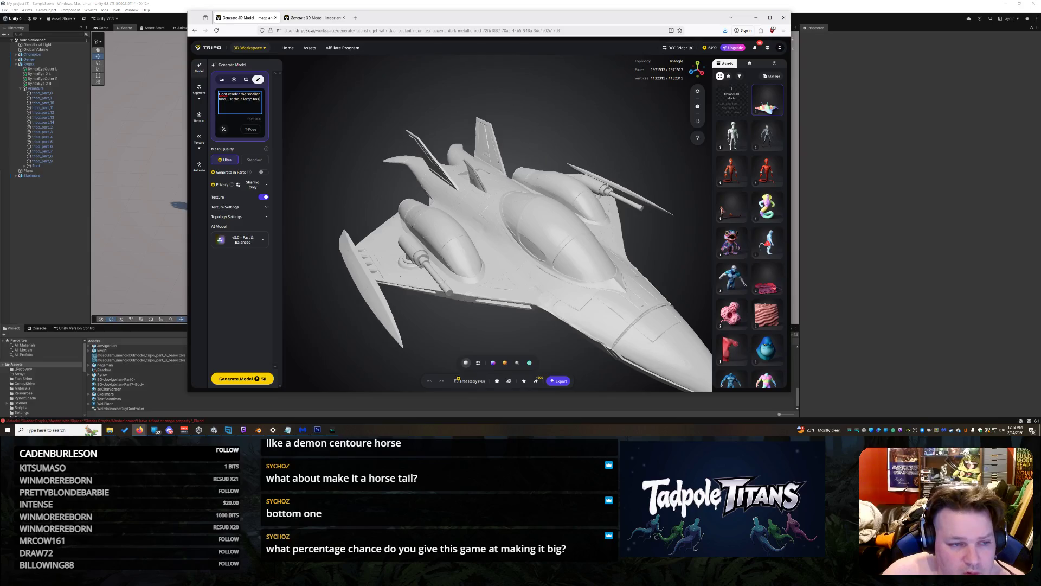
{"action": "type", "text": " on the back. Also make the cannons symetrical"}
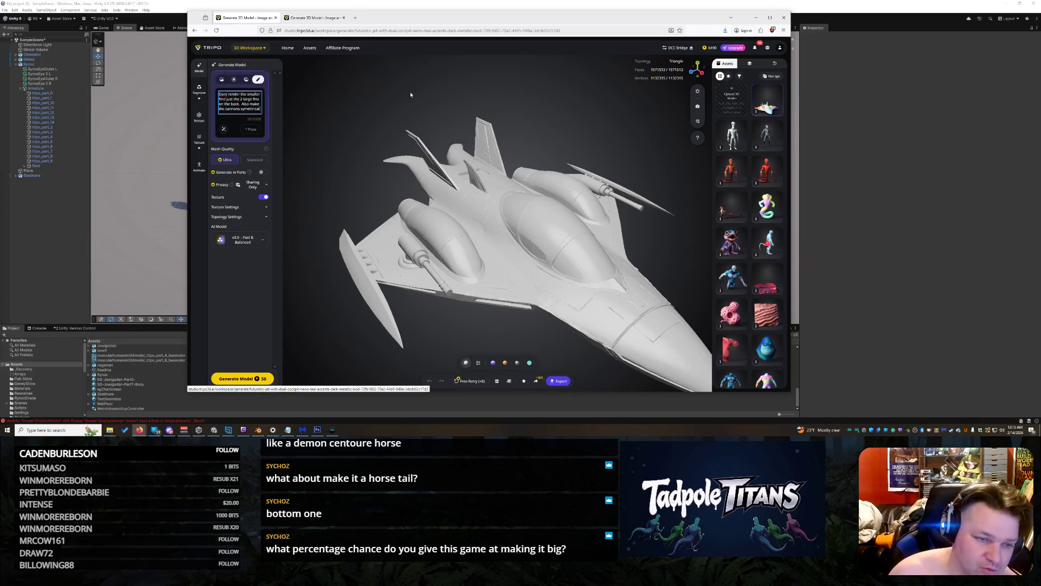
{"action": "type", "text": "."}
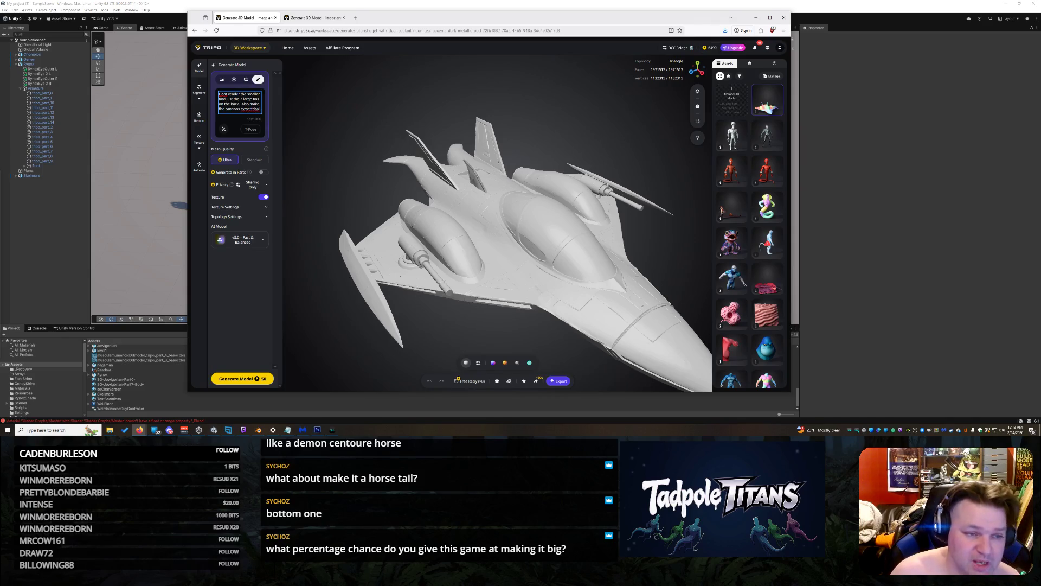
{"action": "type", "text": "'"}
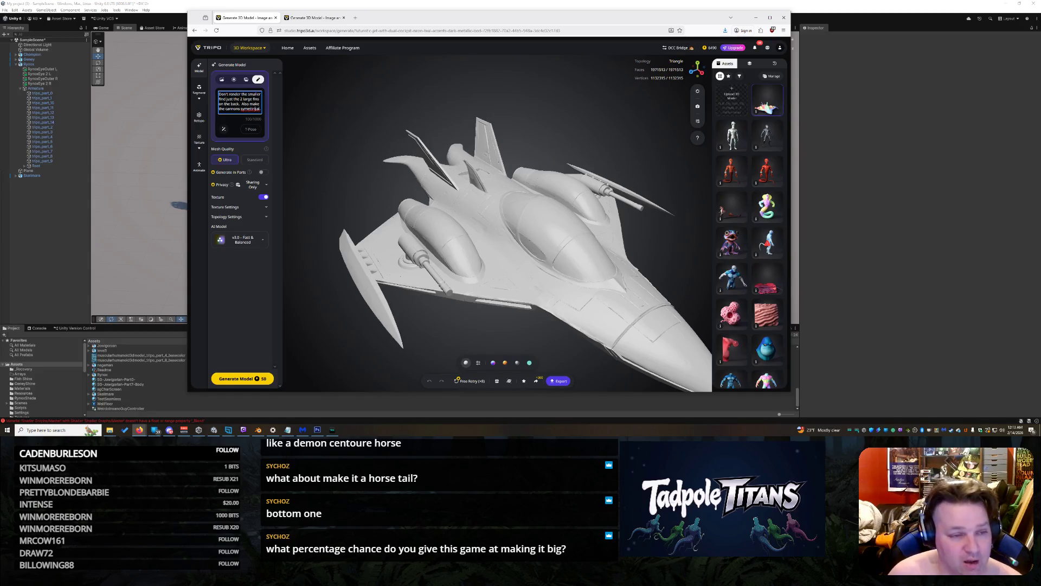
{"action": "type", "text": "m"}
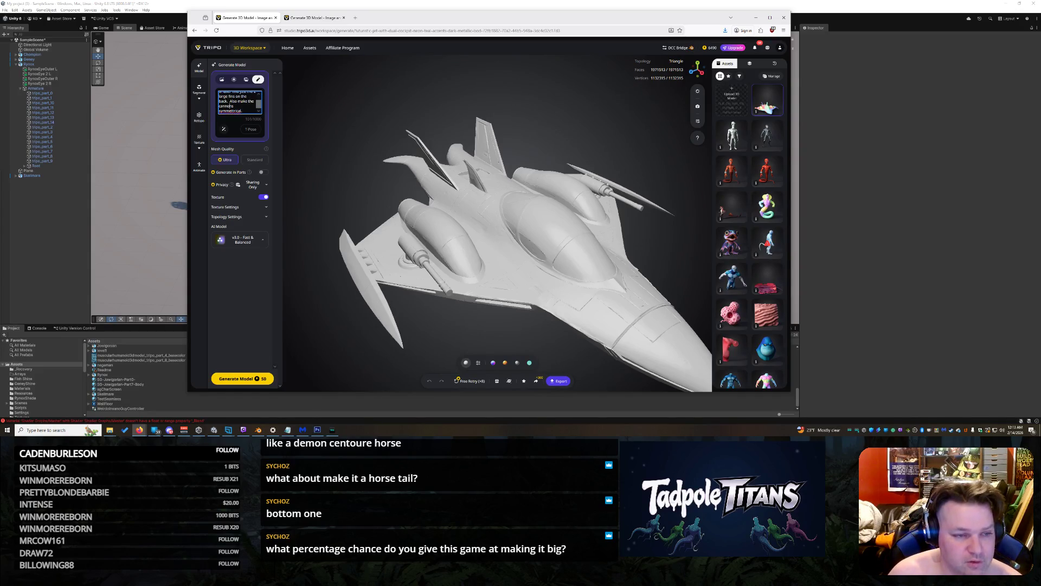
{"action": "key", "text": "BackSpace"}
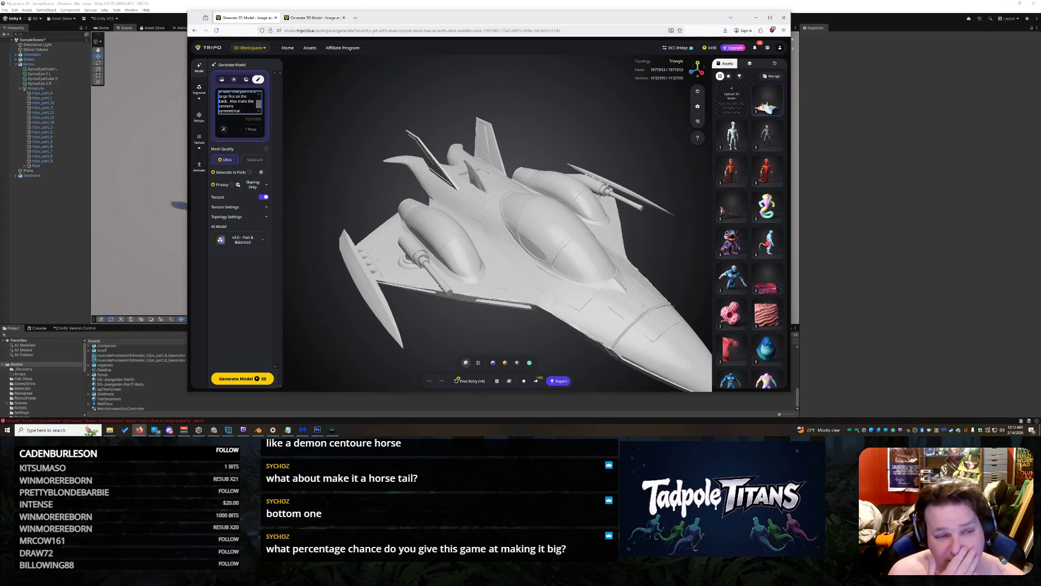
{"action": "left_click", "coordinate": [476, 382]}
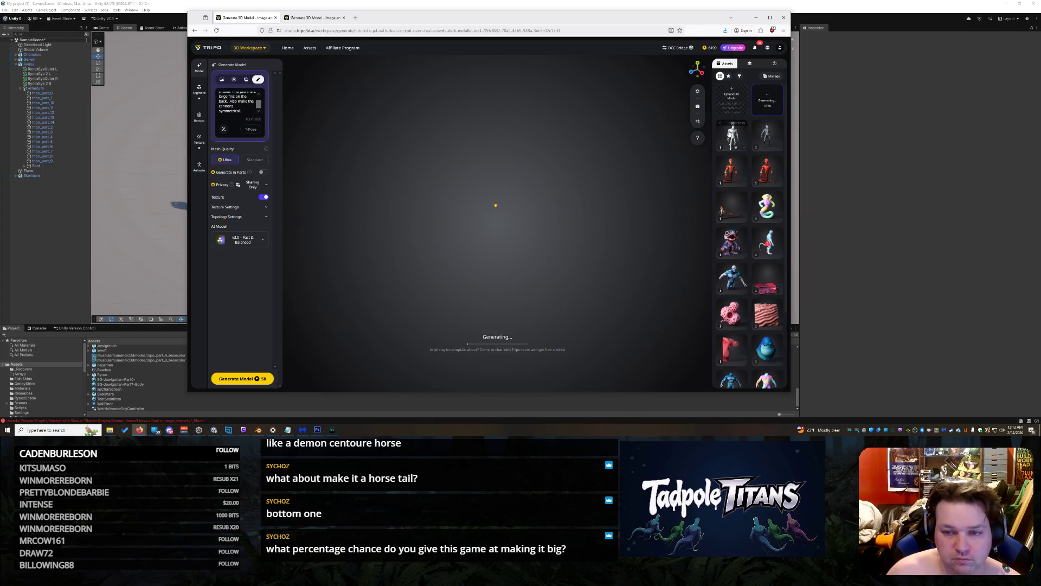
Open Tripo's Image to 3D workspace in a new tab and load the demon reference image
{"action": "mouse_move", "coordinate": [253, 54]}
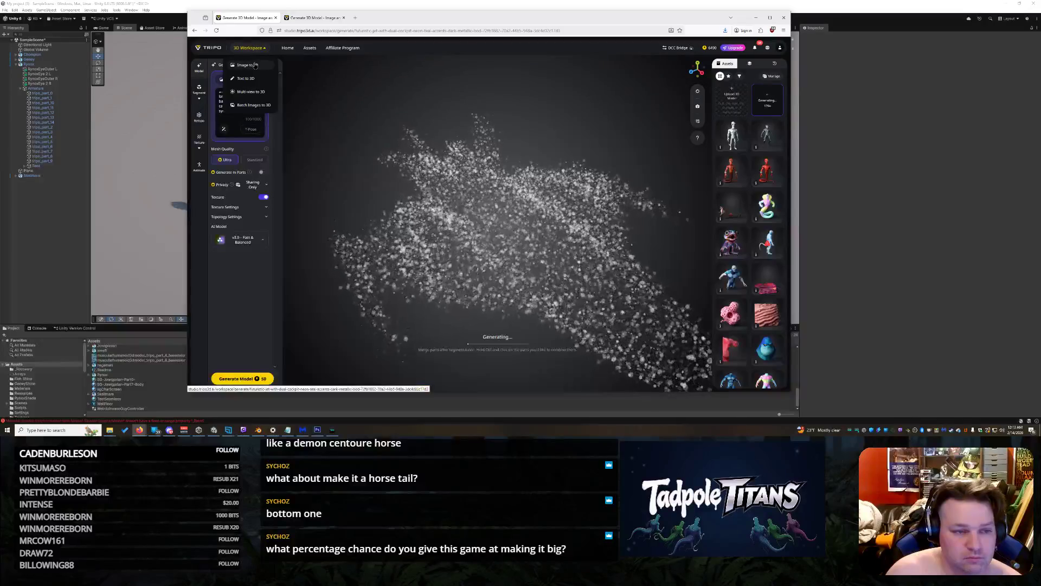
{"action": "right_click", "coordinate": [248, 48]}
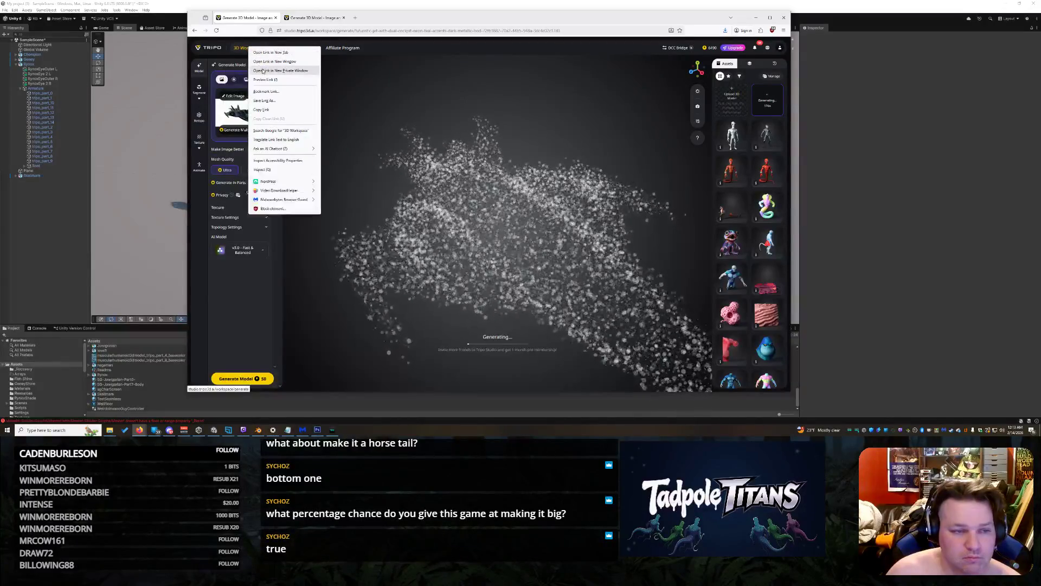
{"action": "left_click", "coordinate": [243, 65]}
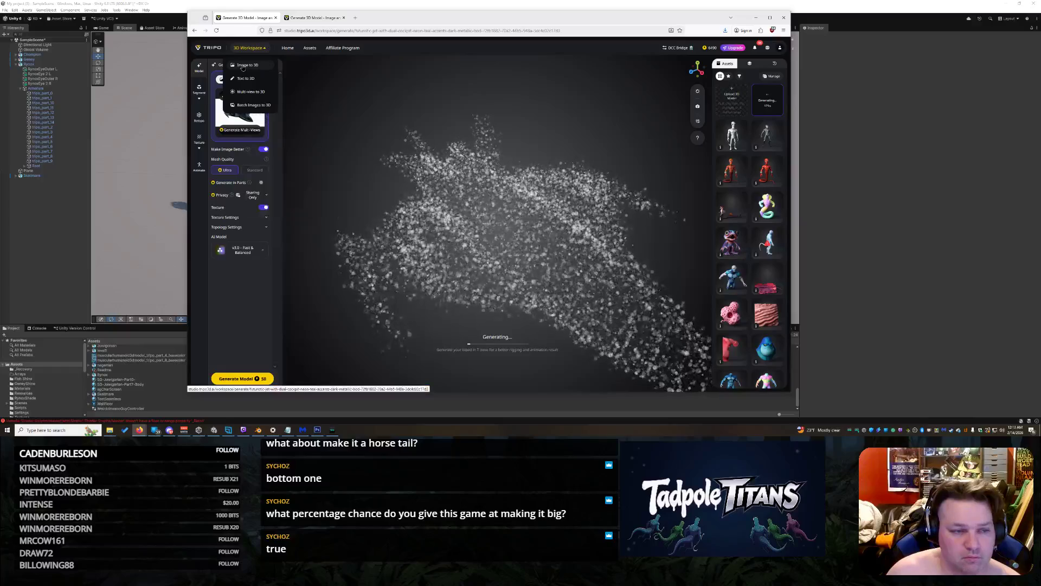
{"action": "right_click", "coordinate": [244, 65]}
{"action": "left_click", "coordinate": [266, 71]}
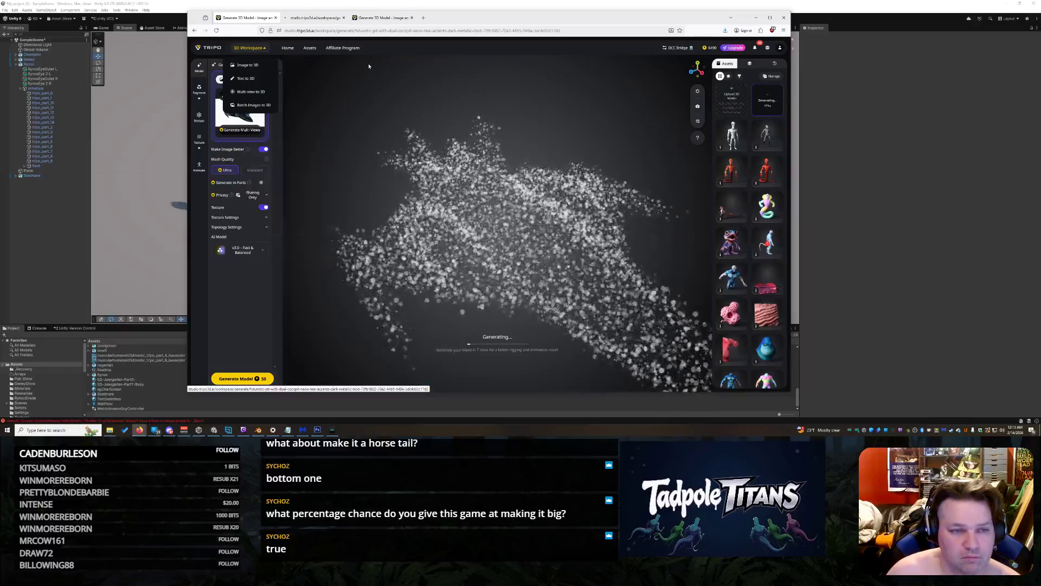
{"action": "left_click", "coordinate": [413, 20]}
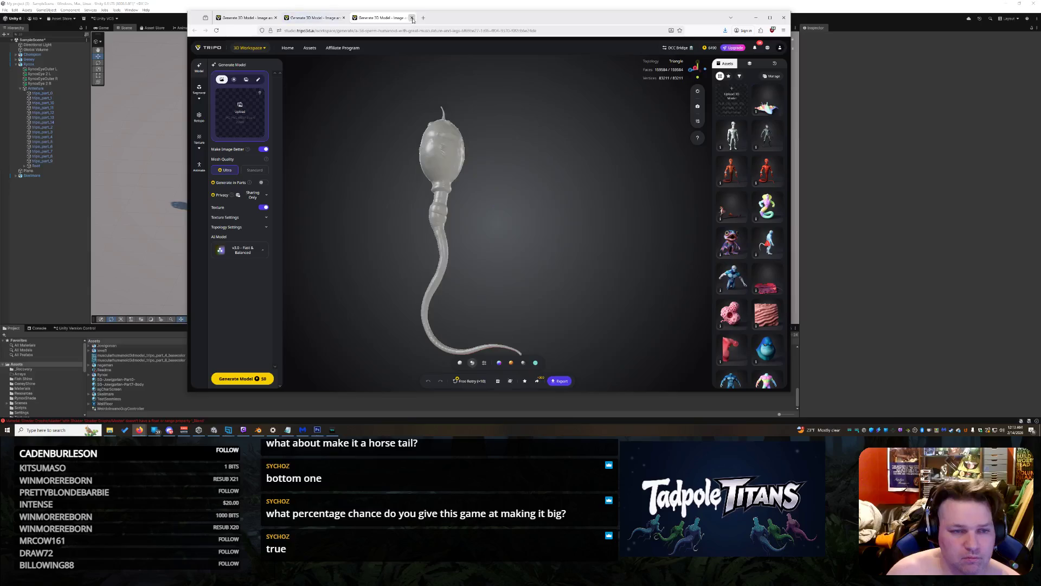
{"action": "left_click", "coordinate": [412, 18]}
{"action": "left_click", "coordinate": [250, 109]}
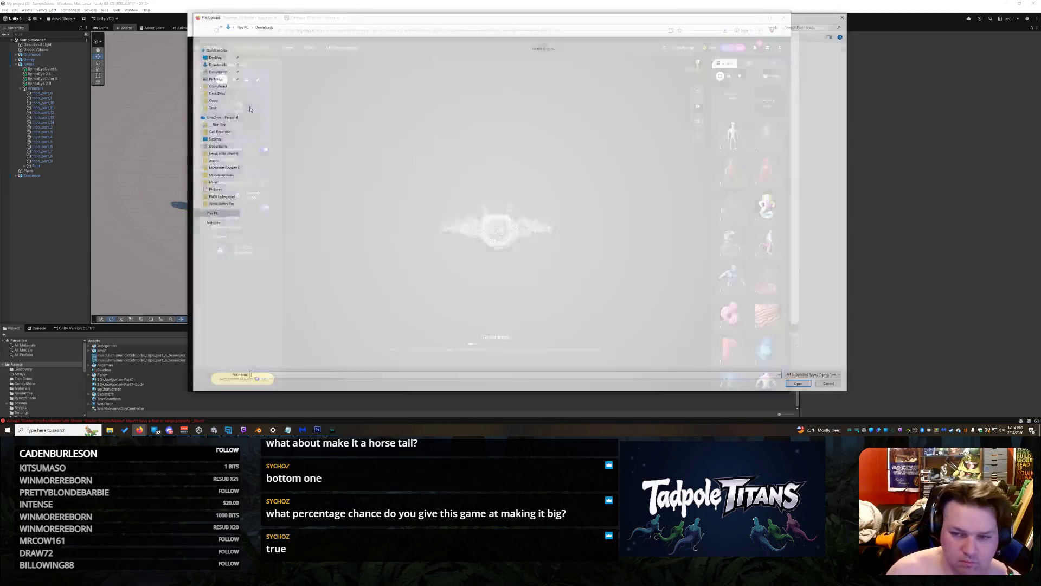
{"action": "key", "text": "Escape"}
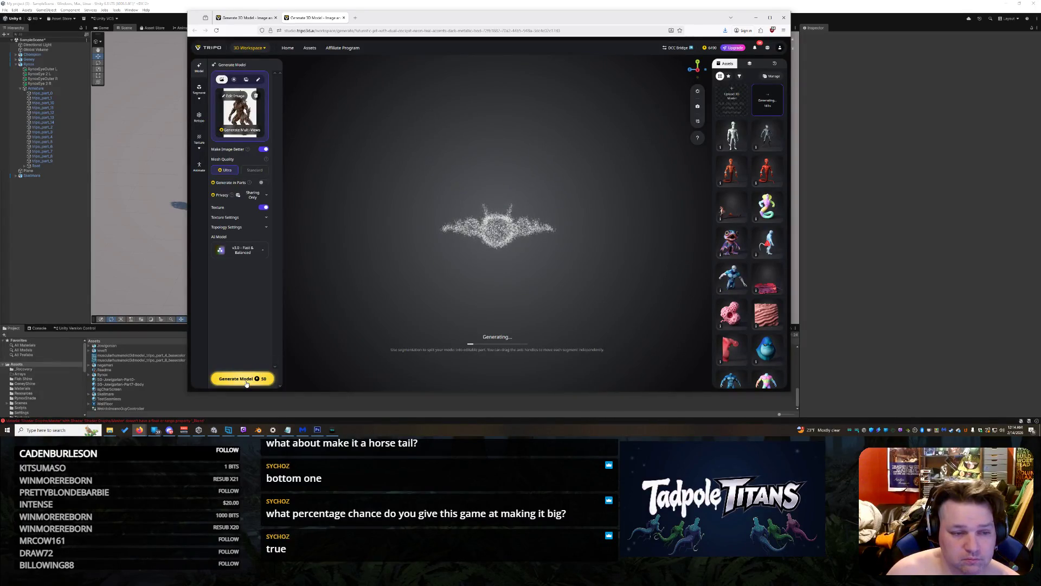
Generate the demon model in parts with texturing off, rotating the view while it builds
{"action": "left_click", "coordinate": [262, 182]}
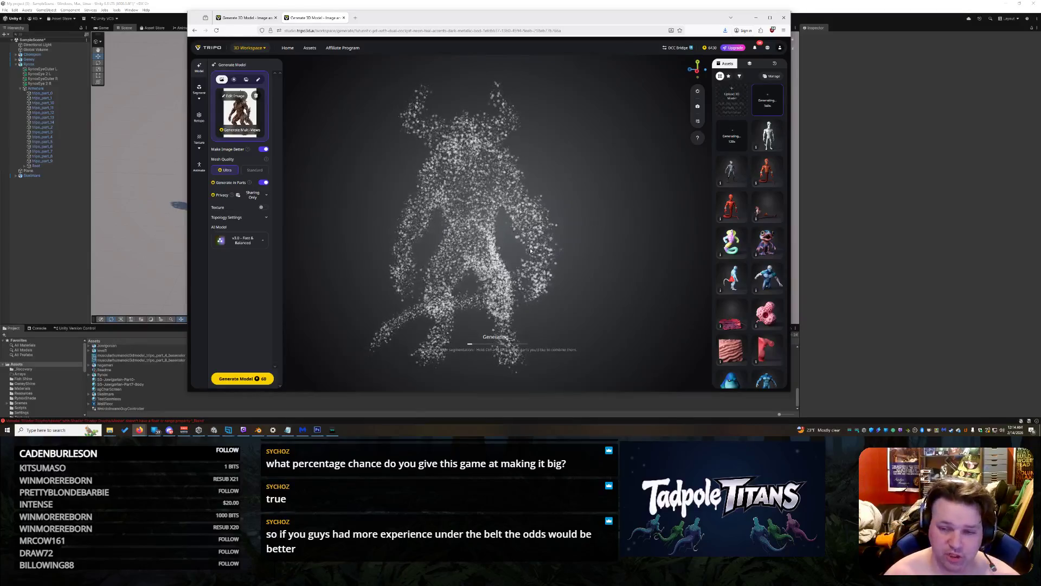
{"action": "left_click_drag", "start_coordinate": [530, 251], "coordinate": [573, 228]}
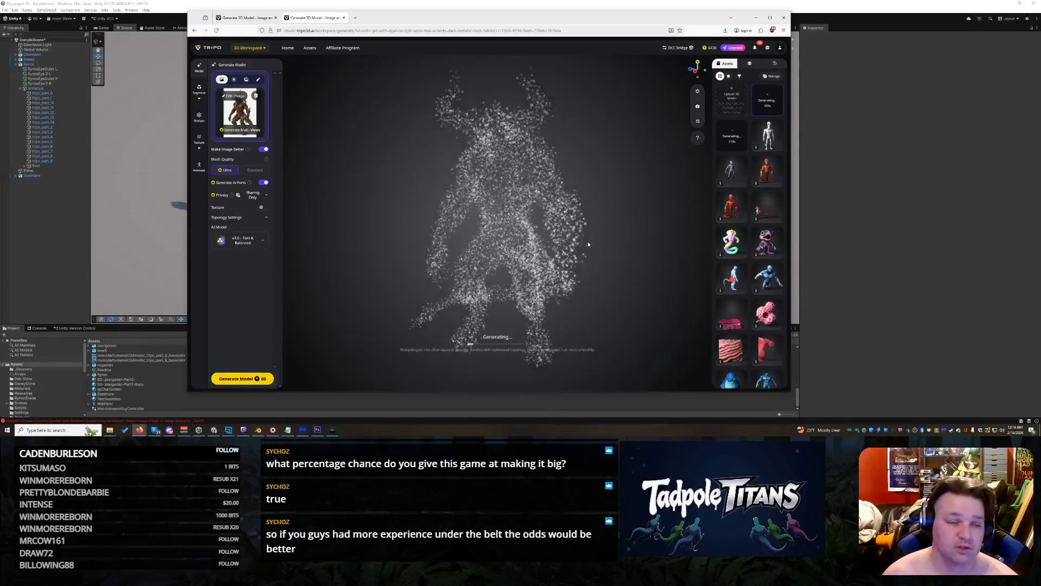
{"action": "left_click", "coordinate": [141, 260]}
Orbit and zoom the Scene view around the four imported creatures to a low side view
{"action": "scroll", "coordinate": [615, 200], "scroll_direction": "up", "scroll_amount": 3}
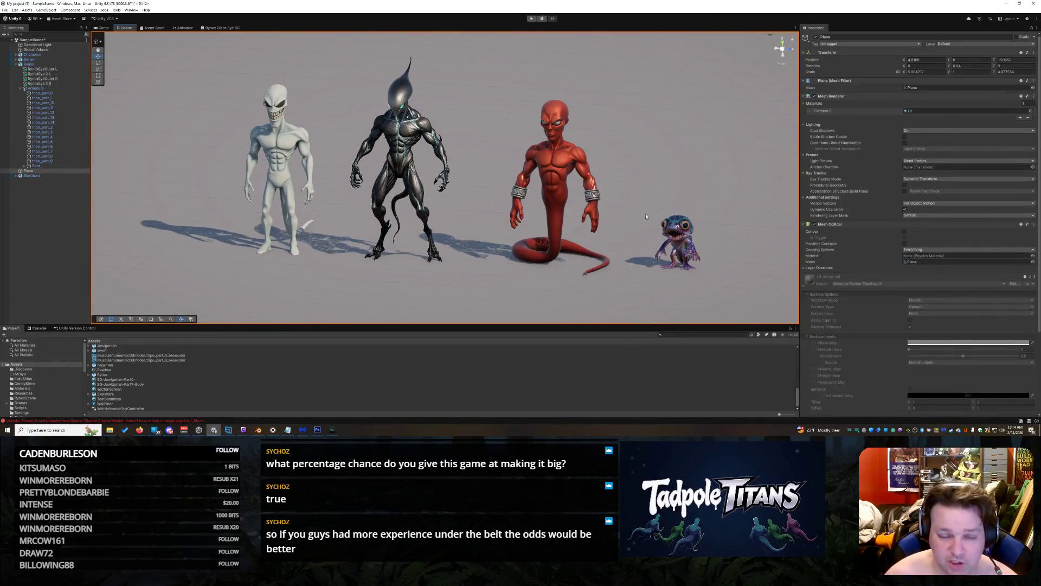
{"action": "scroll", "coordinate": [315, 177], "scroll_direction": "up", "scroll_amount": 2}
{"action": "left_click_drag", "start_coordinate": [695, 208], "coordinate": [721, 212]}
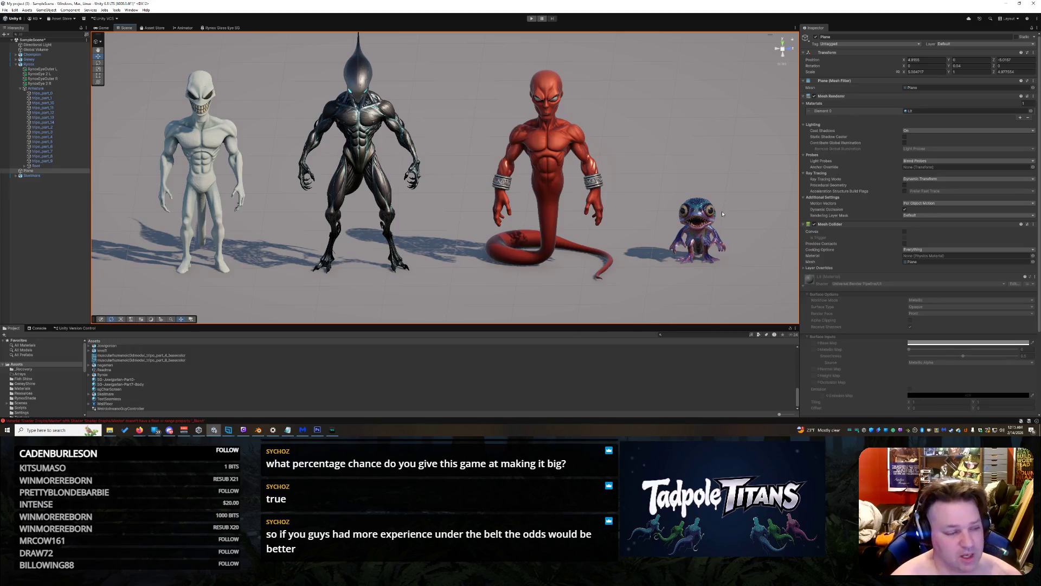
{"action": "mouse_move", "coordinate": [757, 240]}
{"action": "left_mouse_down"}
{"action": "mouse_move", "coordinate": [667, 189]}
{"action": "mouse_move", "coordinate": [752, 240]}
{"action": "mouse_move", "coordinate": [608, 194]}
{"action": "mouse_move", "coordinate": [607, 205]}
{"action": "left_mouse_up"}
{"action": "scroll", "coordinate": [607, 204], "scroll_direction": "up", "scroll_amount": 5}
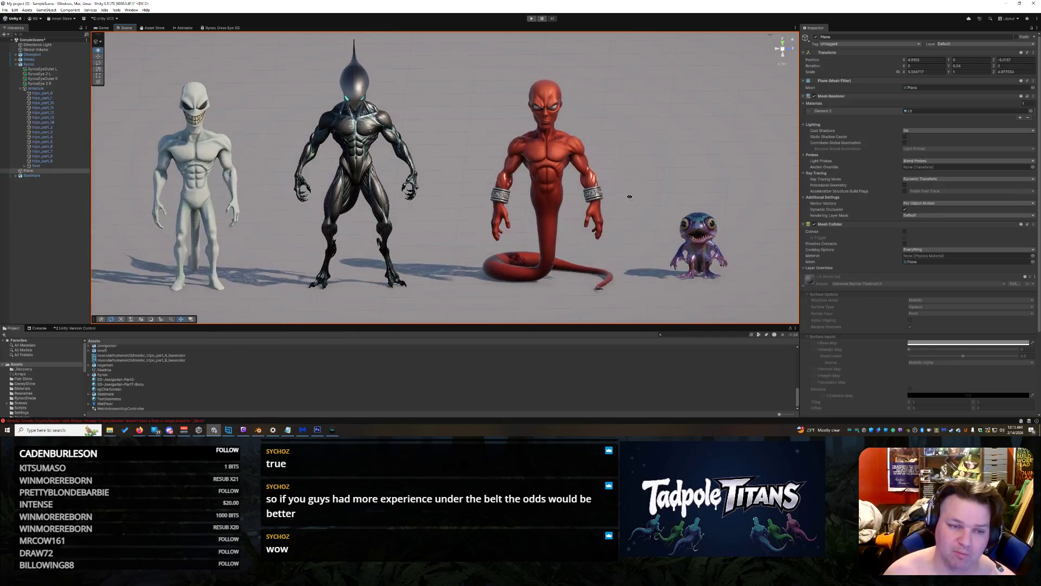
{"action": "scroll", "coordinate": [628, 199], "scroll_direction": "down", "scroll_amount": 4}
{"action": "mouse_move", "coordinate": [627, 199]}
{"action": "left_mouse_down"}
{"action": "mouse_move", "coordinate": [625, 168]}
{"action": "mouse_move", "coordinate": [650, 175]}
{"action": "left_mouse_up"}
{"action": "scroll", "coordinate": [643, 170], "scroll_direction": "up", "scroll_amount": 2}
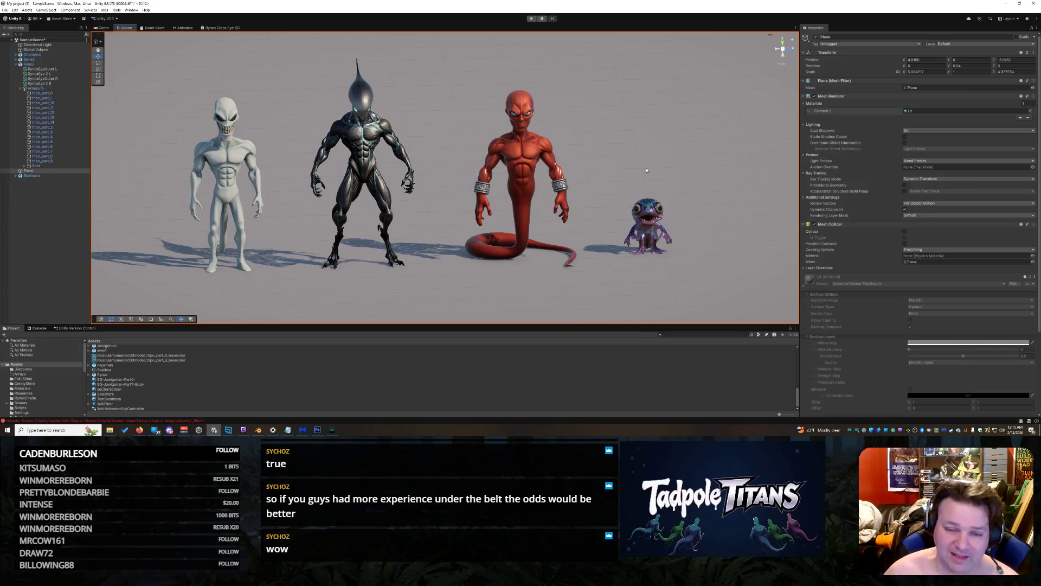
{"action": "left_click_drag", "start_coordinate": [686, 178], "coordinate": [632, 169]}
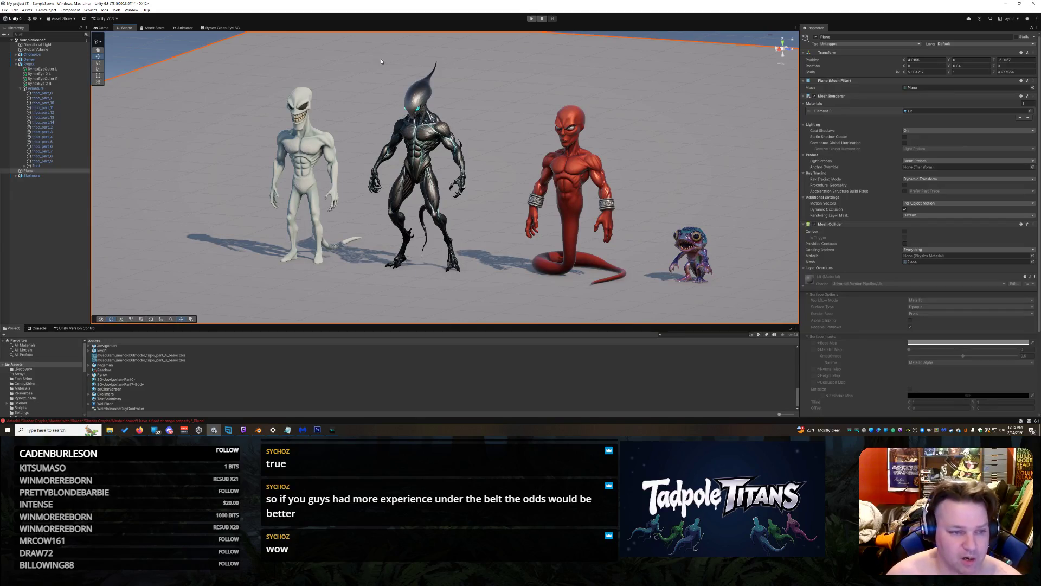
{"action": "mouse_move", "coordinate": [245, 129]}
{"action": "left_mouse_down"}
{"action": "mouse_move", "coordinate": [270, 154]}
{"action": "mouse_move", "coordinate": [221, 136]}
{"action": "left_mouse_up"}
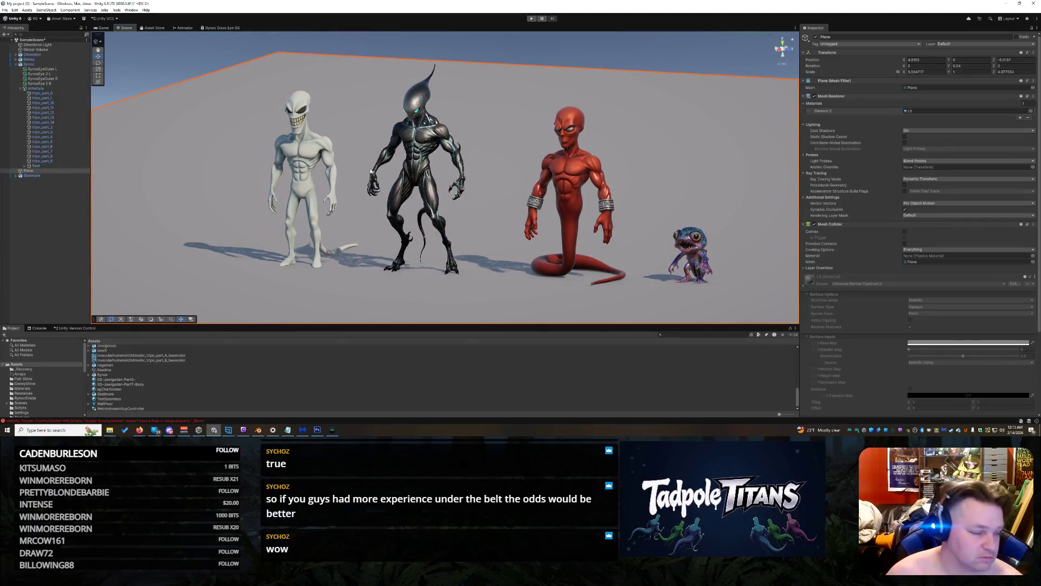